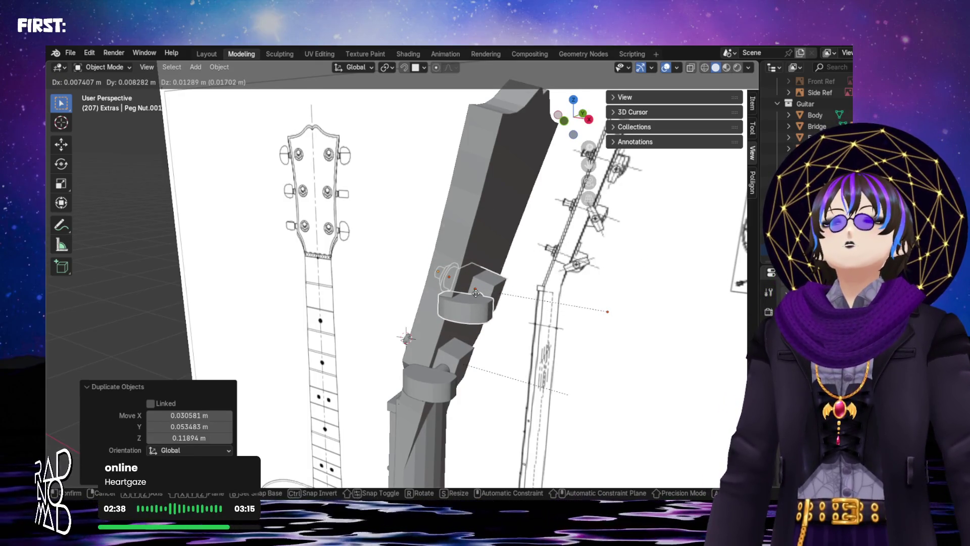
- Paste the peg nut and place a first duplicate further up the neck
{"action": "left_click", "coordinate": [475, 293]}
{"action": "key", "text": "ctrl+v"}
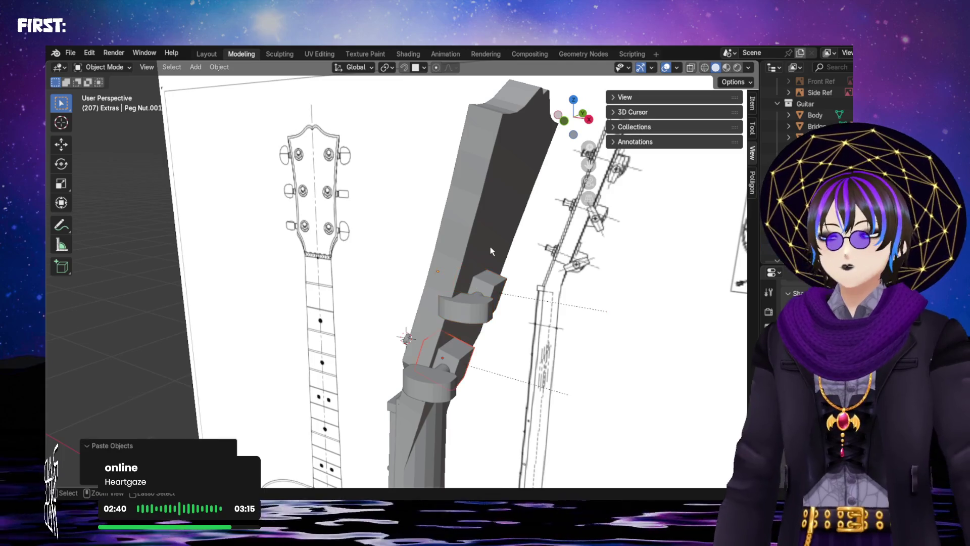
{"action": "key", "text": "ctrl+v"}
{"action": "right_click", "coordinate": [463, 353]}
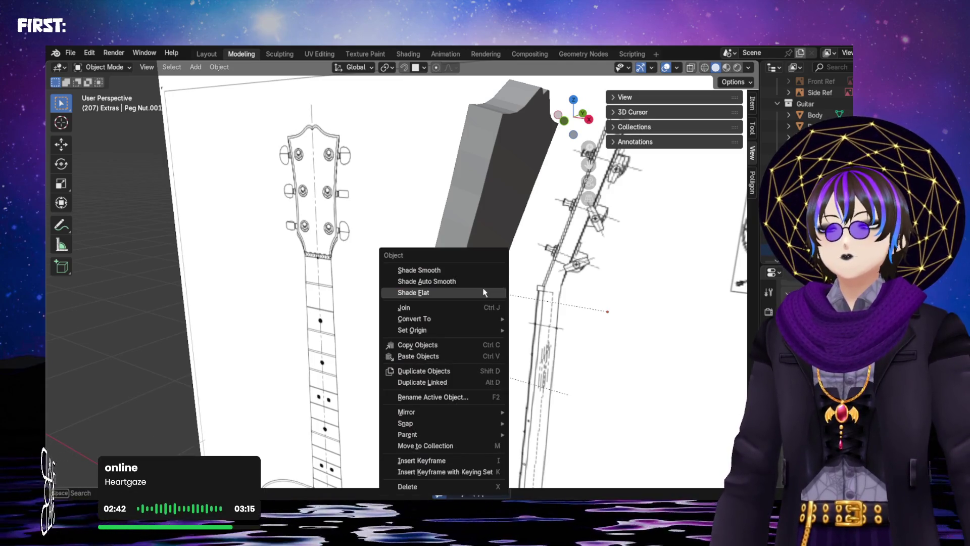
{"action": "left_click", "coordinate": [472, 372]}
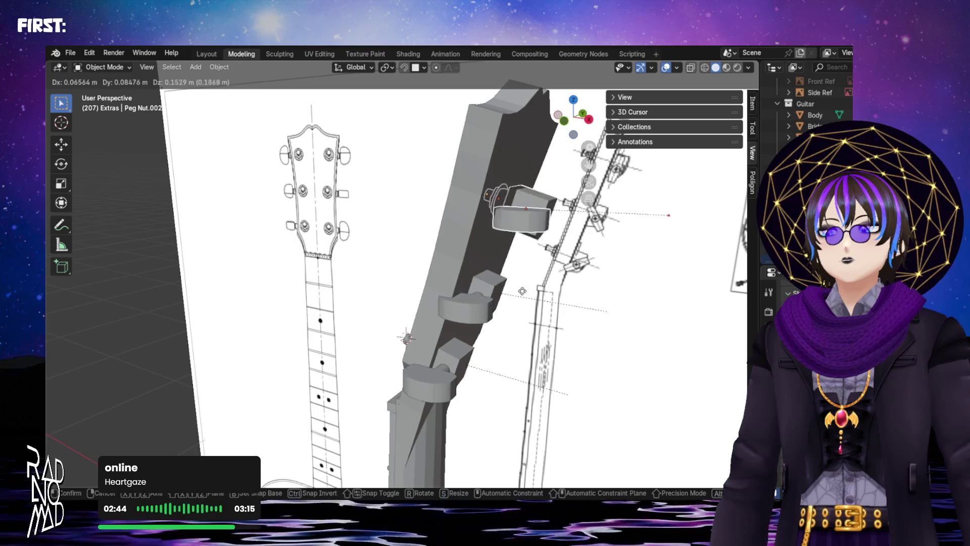
{"action": "left_click", "coordinate": [498, 294]}
{"action": "middle_click_drag", "start_coordinate": [498, 294], "coordinate": [462, 285]}
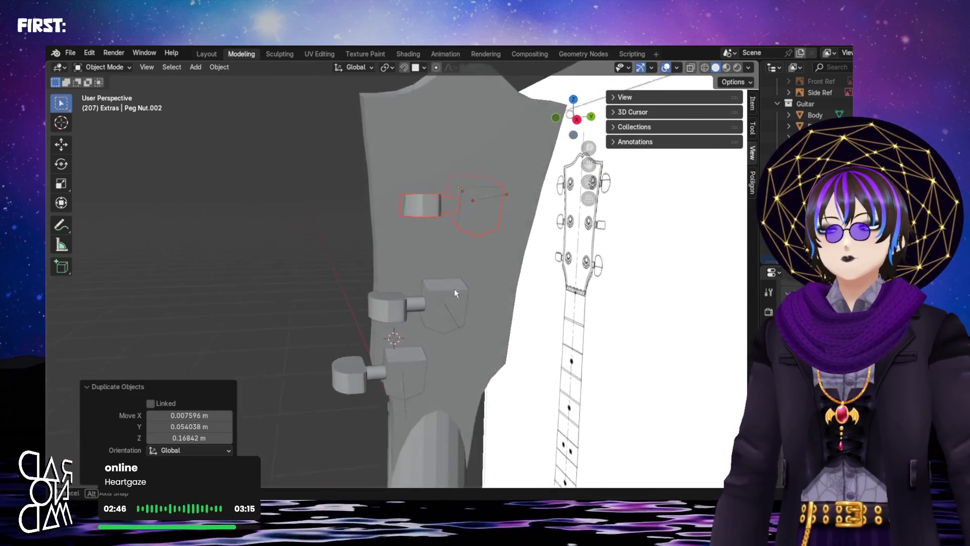
- Duplicate the peg nut twice more, placing copies higher on the headstock and at the next peg position
{"action": "right_click", "coordinate": [462, 212]}
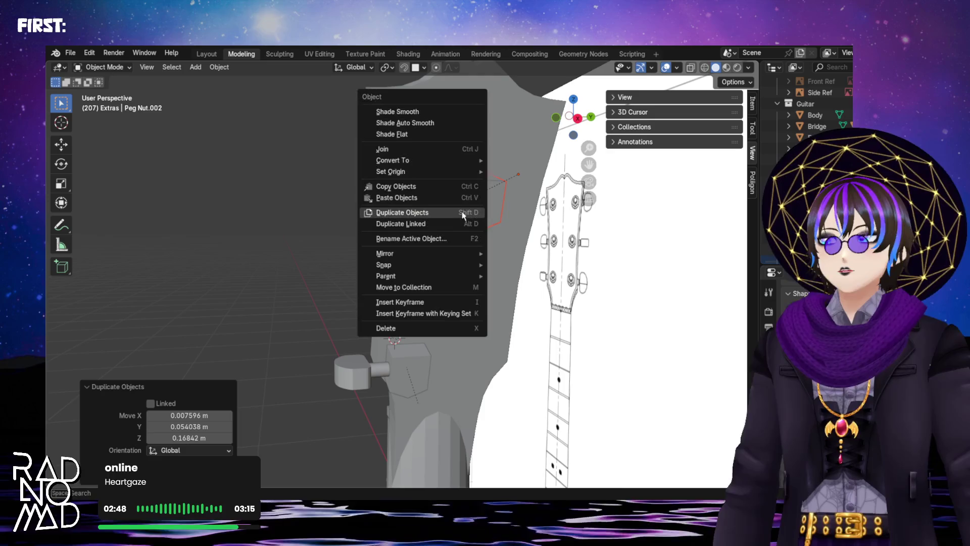
{"action": "left_click", "coordinate": [459, 213]}
{"action": "left_click", "coordinate": [546, 164]}
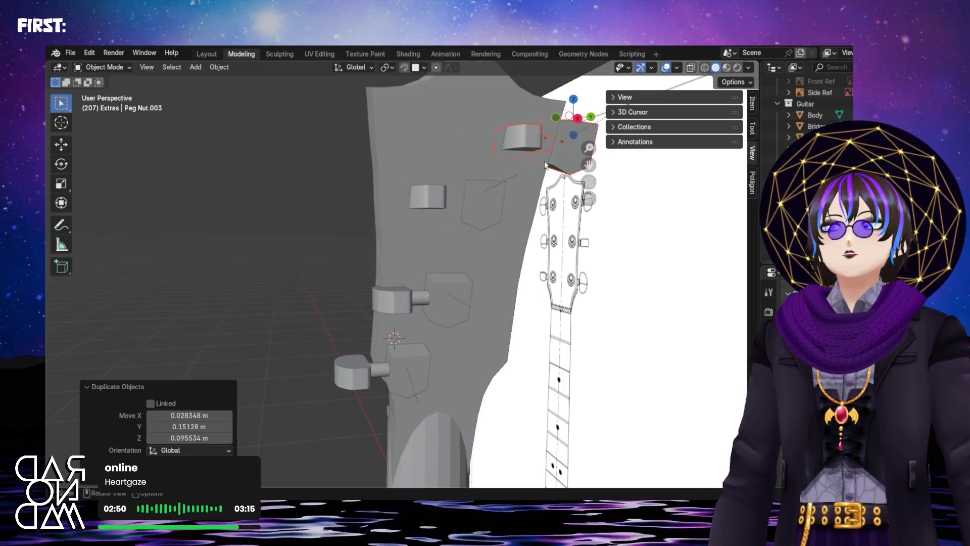
{"action": "right_click", "coordinate": [541, 173]}
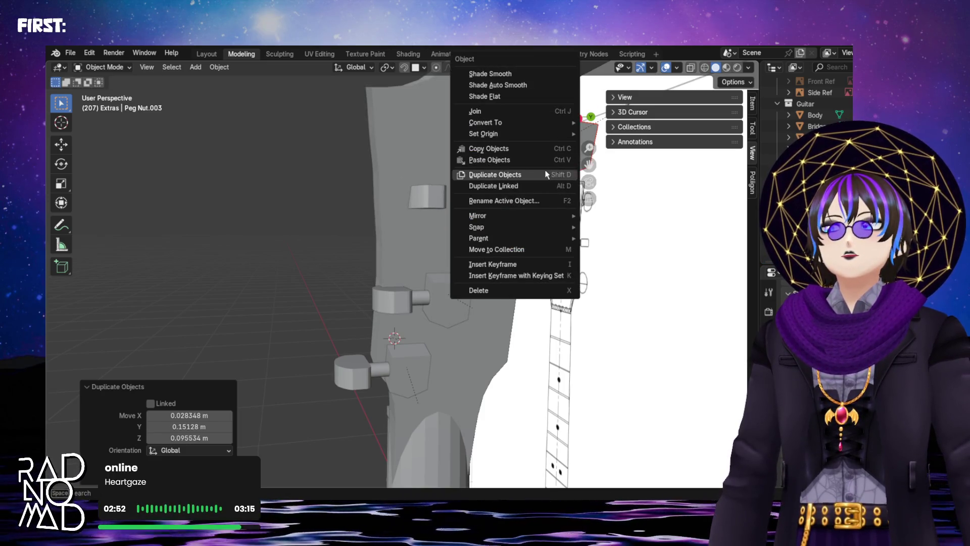
{"action": "left_click", "coordinate": [553, 174]}
{"action": "left_click", "coordinate": [539, 237]}
- Duplicate the peg nut once more and place it lower on the headstock
{"action": "right_click", "coordinate": [556, 237]}
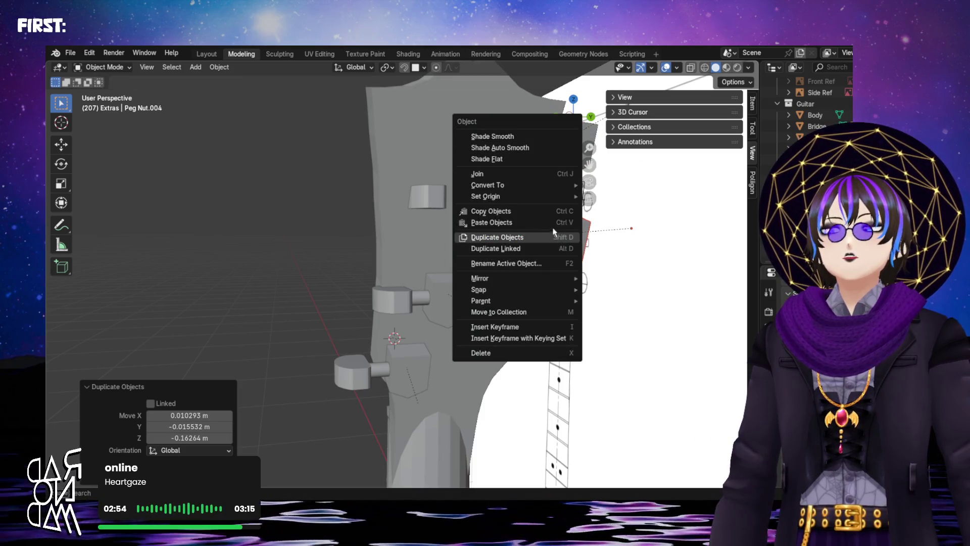
{"action": "left_click", "coordinate": [547, 235]}
{"action": "left_click", "coordinate": [485, 310]}
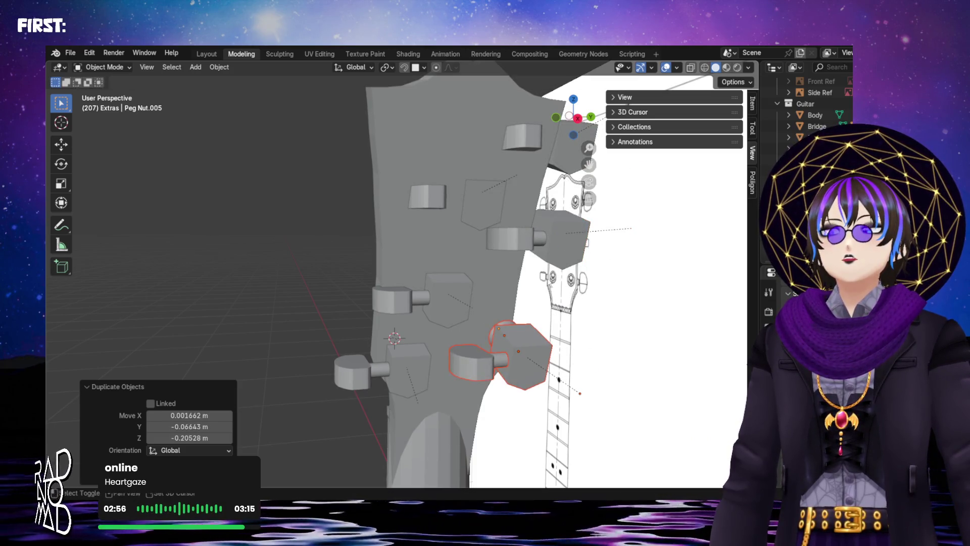
{"action": "middle_click_drag", "start_coordinate": [530, 355], "coordinate": [402, 349], "text": "shift"}
{"action": "right_click", "coordinate": [401, 339]}
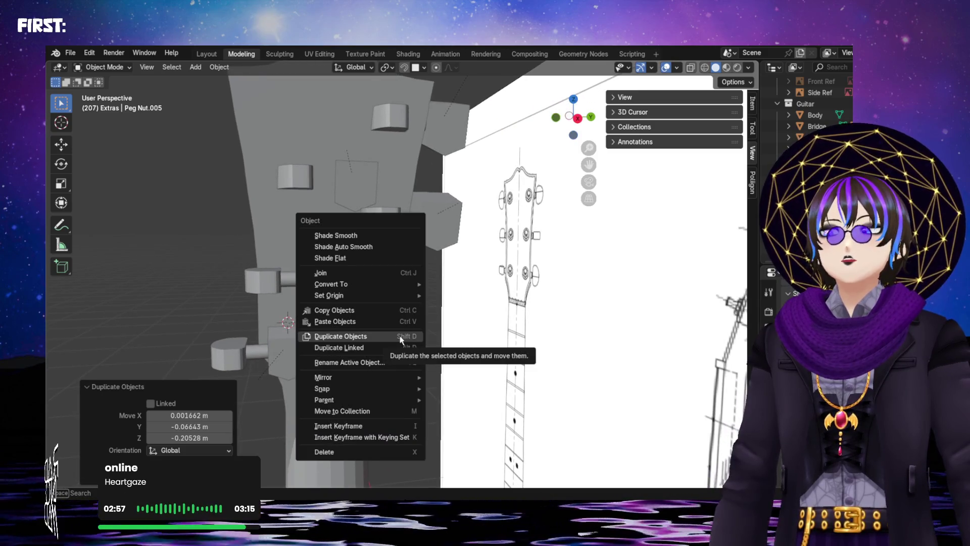
{"action": "mouse_move", "coordinate": [324, 377]}
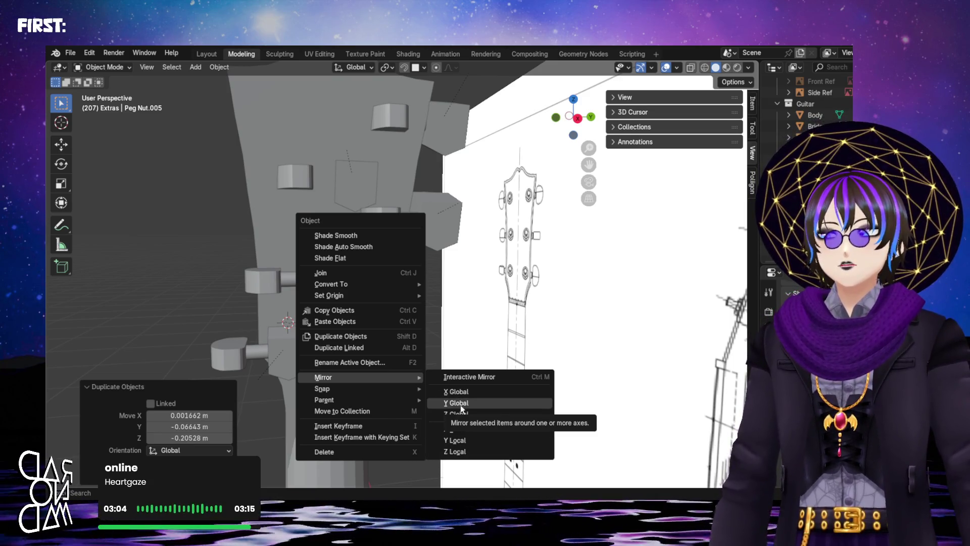
- Mirror the duplicated peg along Y Local and select the right-side peg base
{"action": "left_click", "coordinate": [469, 441]}
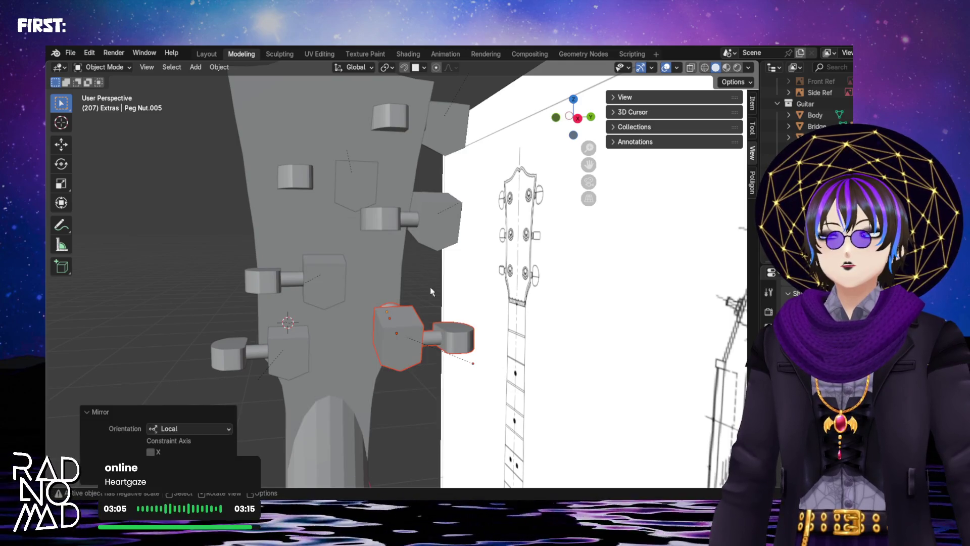
{"action": "left_click", "coordinate": [439, 232]}
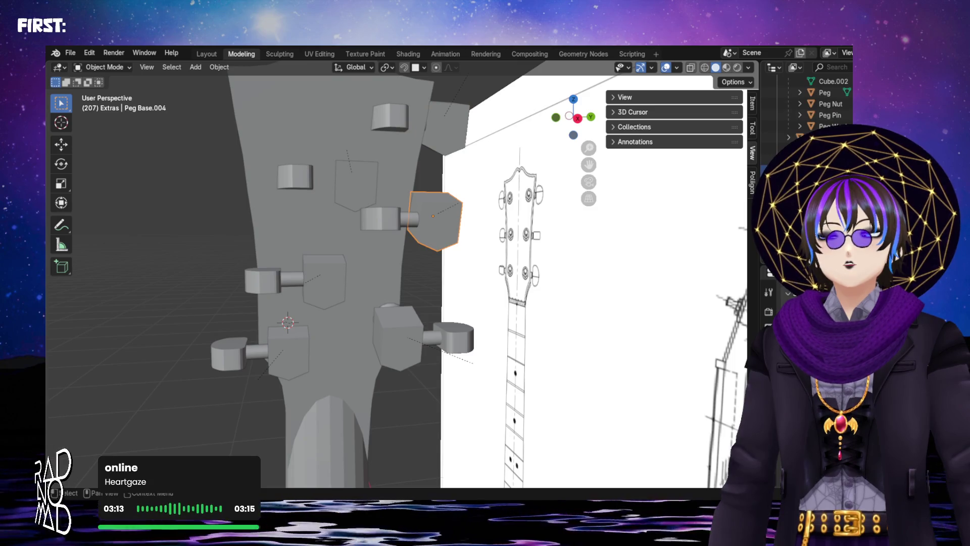
- Select the peg base and pin together, mirror them, then undo that mirror
{"action": "right_click", "coordinate": [754, 267]}
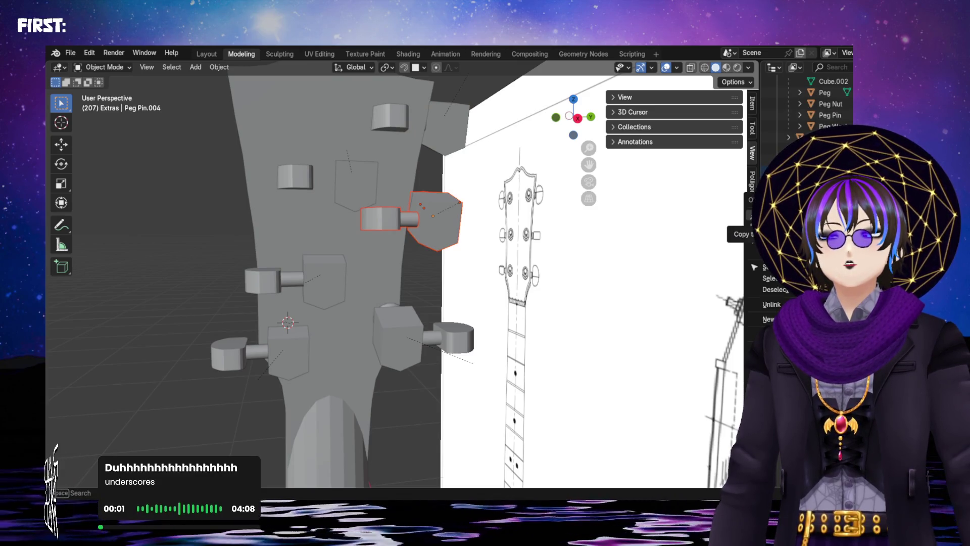
{"action": "right_click", "coordinate": [419, 250]}
{"action": "right_click", "coordinate": [443, 225]}
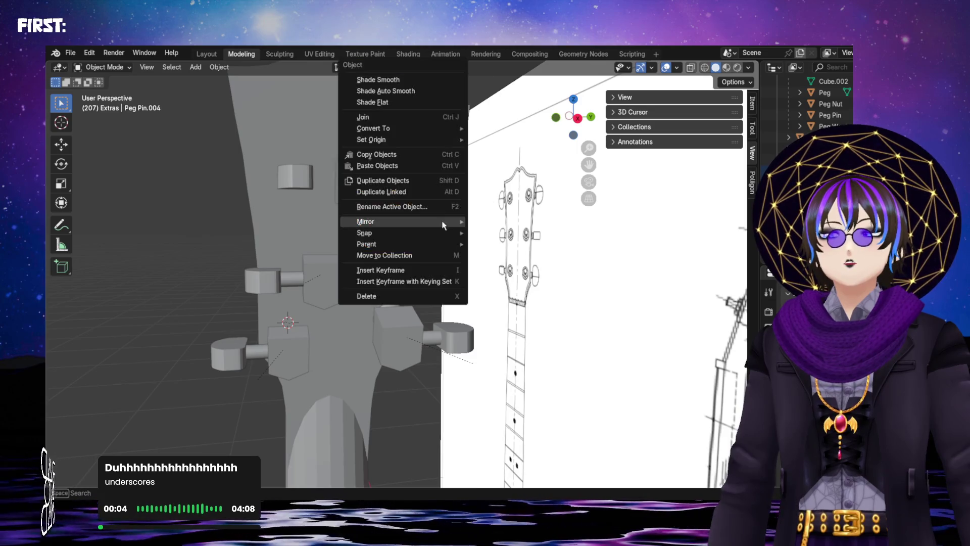
{"action": "mouse_move", "coordinate": [394, 222]}
{"action": "left_click", "coordinate": [492, 286]}
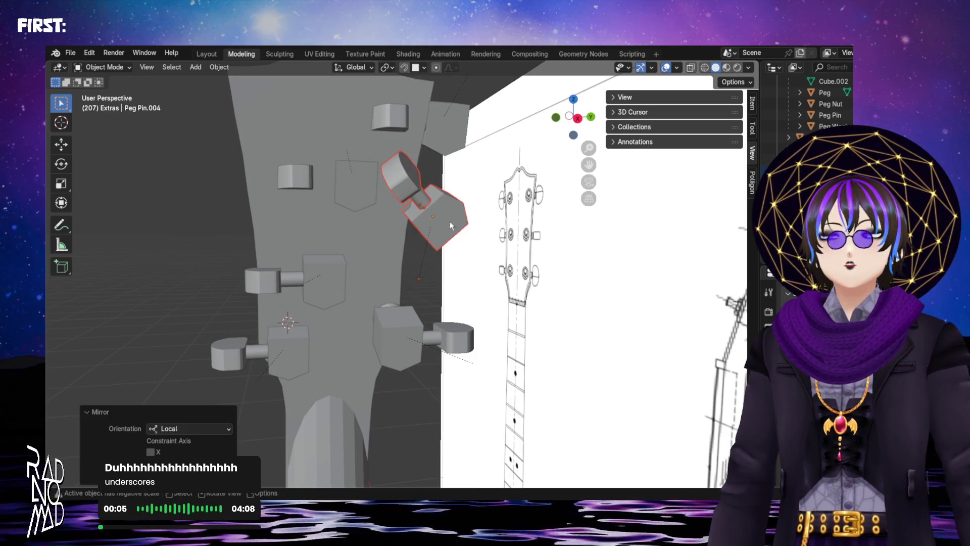
{"action": "key", "text": "ctrl+z"}
{"action": "mouse_move", "coordinate": [440, 209]}
{"action": "middle_mouse_down", "text": "shift"}
{"action": "mouse_move", "coordinate": [419, 276]}
{"action": "mouse_move", "coordinate": [373, 299]}
{"action": "middle_mouse_up", "text": "shift"}
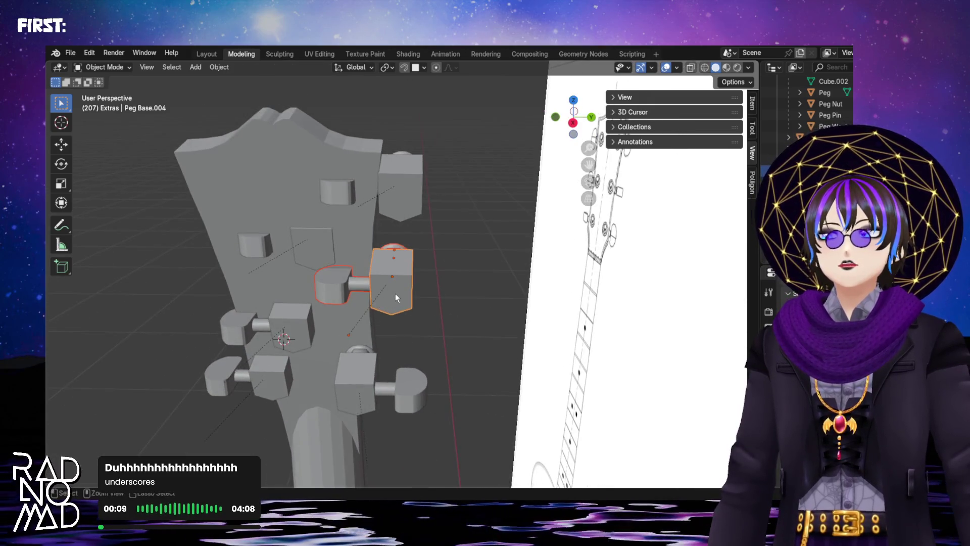
- Mirror the selected peg parts again along local X so the knob points outward, then select the top peg
{"action": "right_click", "coordinate": [397, 292]}
{"action": "mouse_move", "coordinate": [319, 293]}
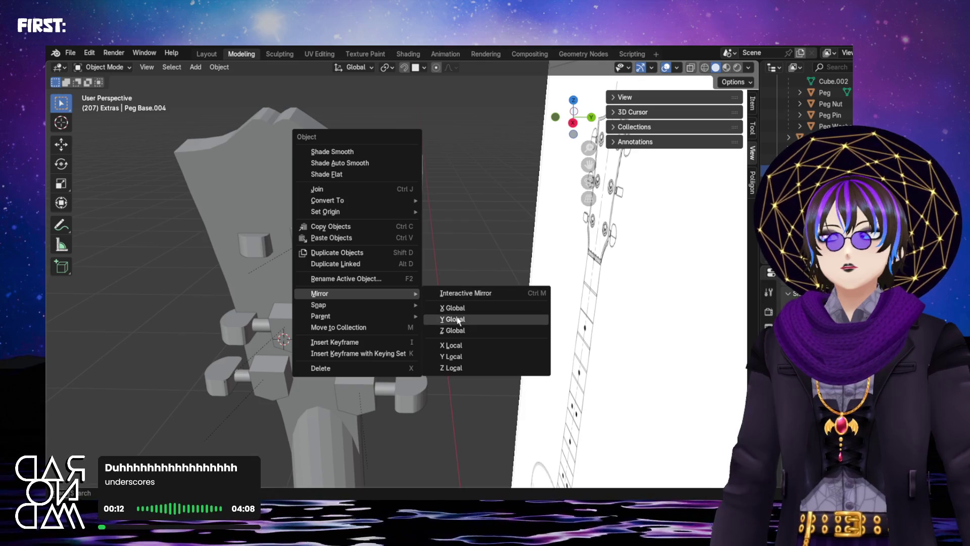
{"action": "left_click", "coordinate": [452, 357]}
{"action": "scroll", "coordinate": [468, 363], "scroll_direction": "up", "scroll_amount": 2}
{"action": "middle_click_drag", "start_coordinate": [420, 320], "coordinate": [410, 273]}
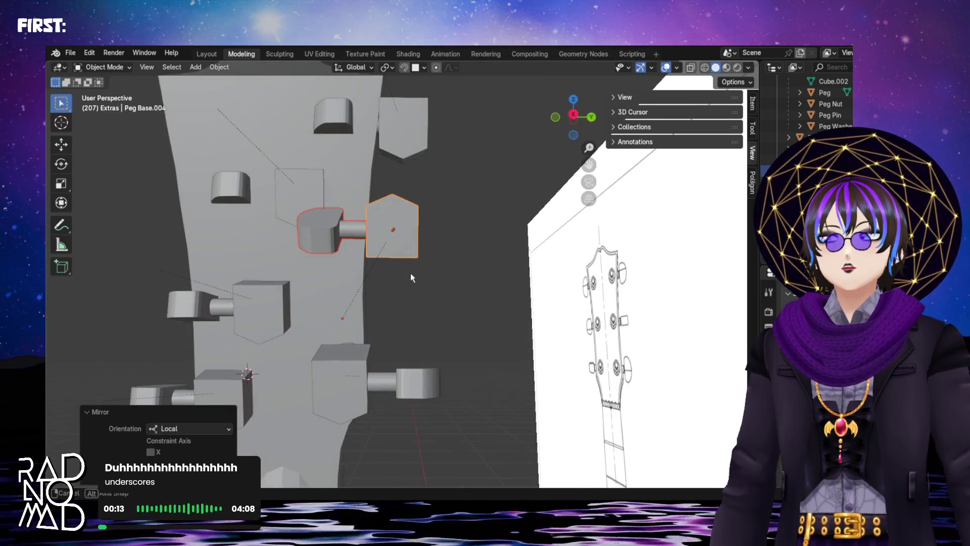
{"action": "left_click", "coordinate": [392, 253]}
{"action": "right_click", "coordinate": [392, 250]}
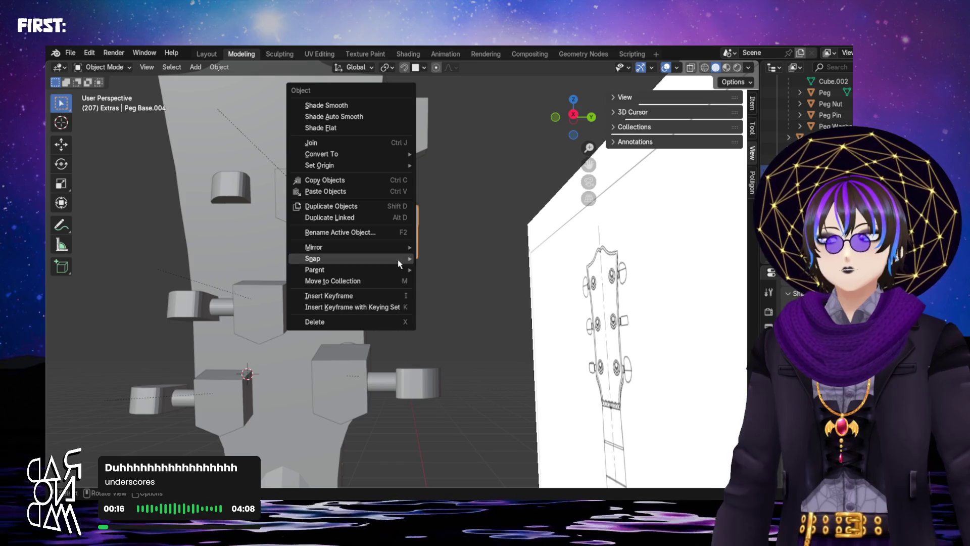
{"action": "mouse_move", "coordinate": [313, 247]}
{"action": "left_click", "coordinate": [467, 302]}
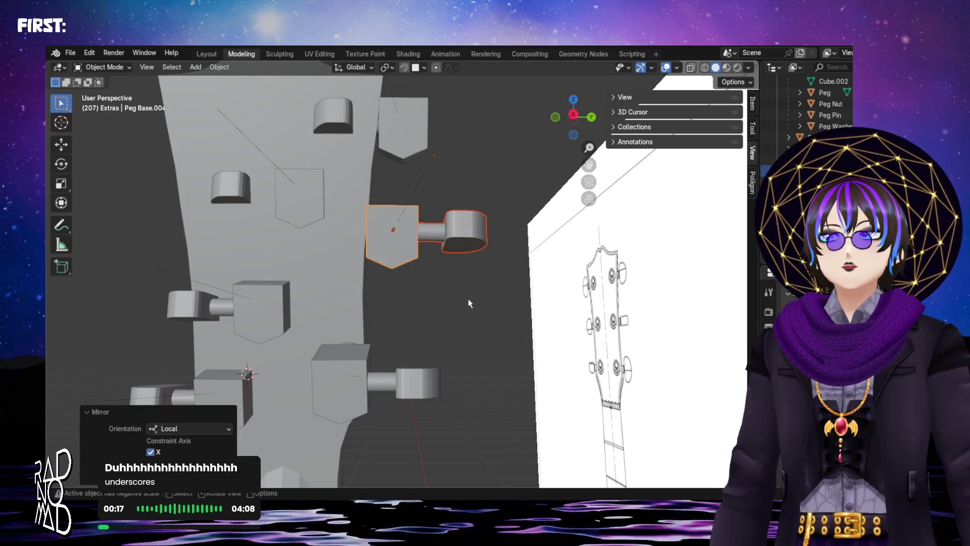
{"action": "middle_click_drag", "start_coordinate": [436, 262], "coordinate": [374, 266]}
{"action": "left_click", "coordinate": [348, 228]}
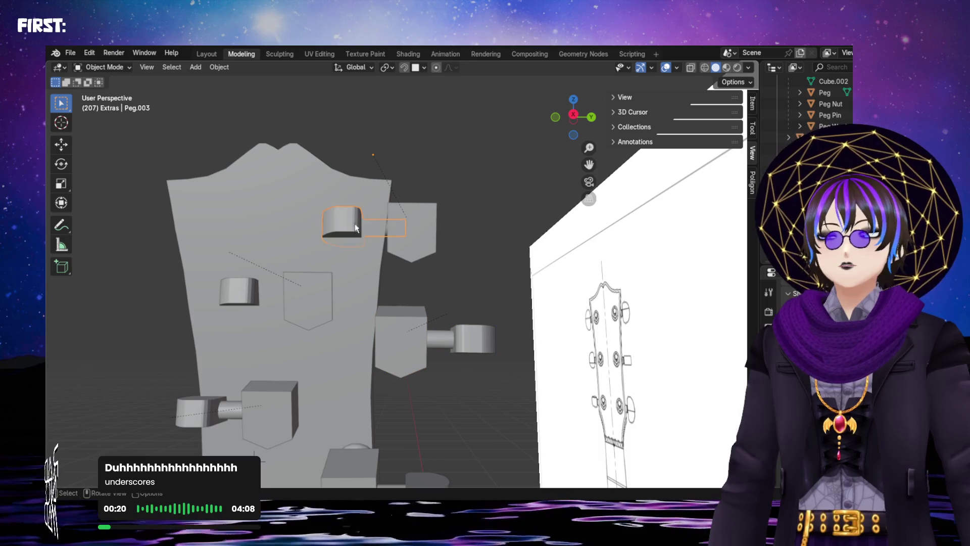
{"action": "scroll", "coordinate": [811, 106], "scroll_direction": "down", "scroll_amount": 2}
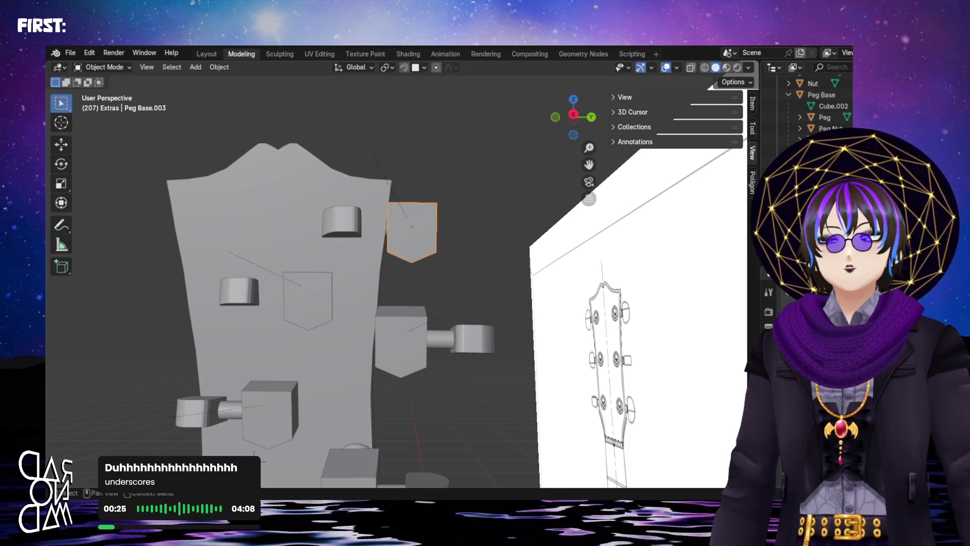
- Mirror the top peg along Y Local and inspect the headstock from the side
{"action": "right_click", "coordinate": [428, 219]}
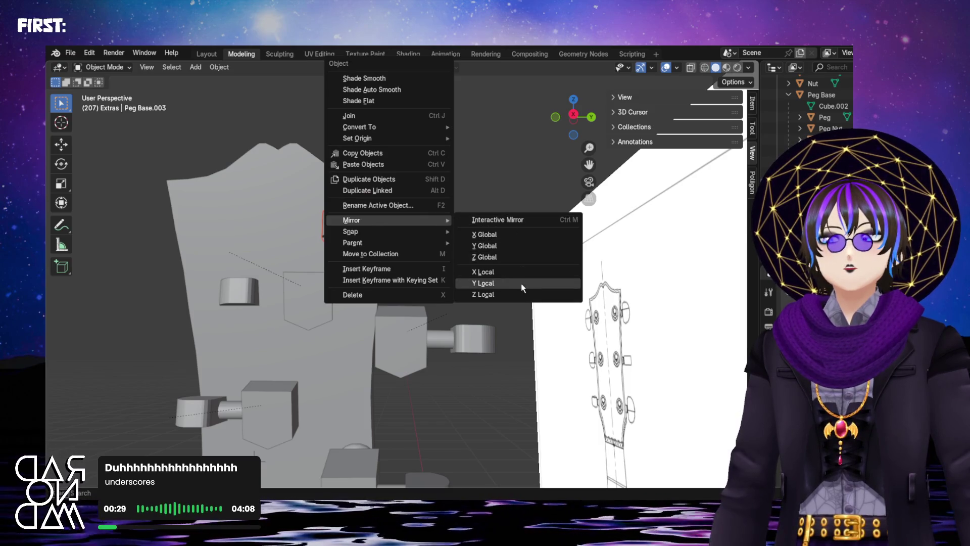
{"action": "left_click", "coordinate": [517, 273]}
{"action": "scroll", "coordinate": [550, 197], "scroll_direction": "up", "scroll_amount": 2}
{"action": "scroll", "coordinate": [549, 198], "scroll_direction": "up", "scroll_amount": 2}
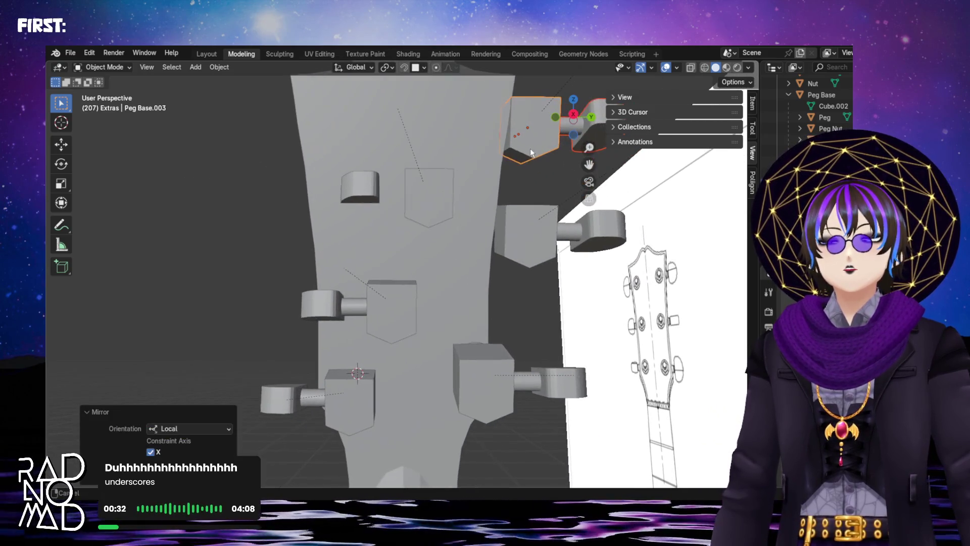
{"action": "mouse_move", "coordinate": [516, 202]}
{"action": "middle_mouse_down"}
{"action": "mouse_move", "coordinate": [479, 242]}
{"action": "mouse_move", "coordinate": [490, 209]}
{"action": "mouse_move", "coordinate": [480, 324]}
{"action": "mouse_move", "coordinate": [498, 254]}
{"action": "mouse_move", "coordinate": [491, 244]}
{"action": "middle_mouse_up"}
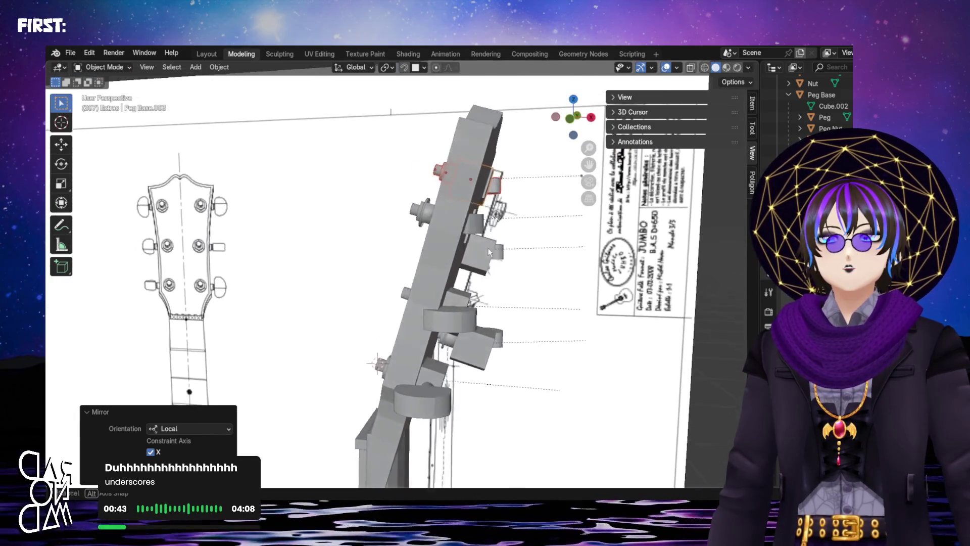
- Switch to Front Orthographic and pan the headstock into view to check peg alignment
{"action": "mouse_move", "coordinate": [490, 242]}
{"action": "middle_mouse_down"}
{"action": "mouse_move", "coordinate": [487, 261]}
{"action": "mouse_move", "coordinate": [472, 240]}
{"action": "mouse_move", "coordinate": [489, 300]}
{"action": "middle_mouse_up"}
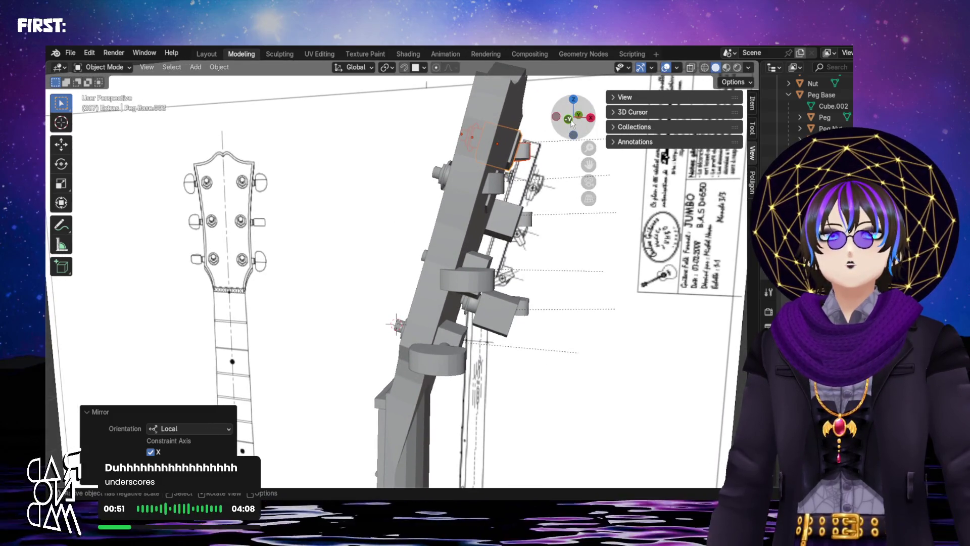
{"action": "left_click", "coordinate": [568, 119]}
{"action": "middle_click_drag", "start_coordinate": [513, 254], "coordinate": [452, 283], "text": "shift"}
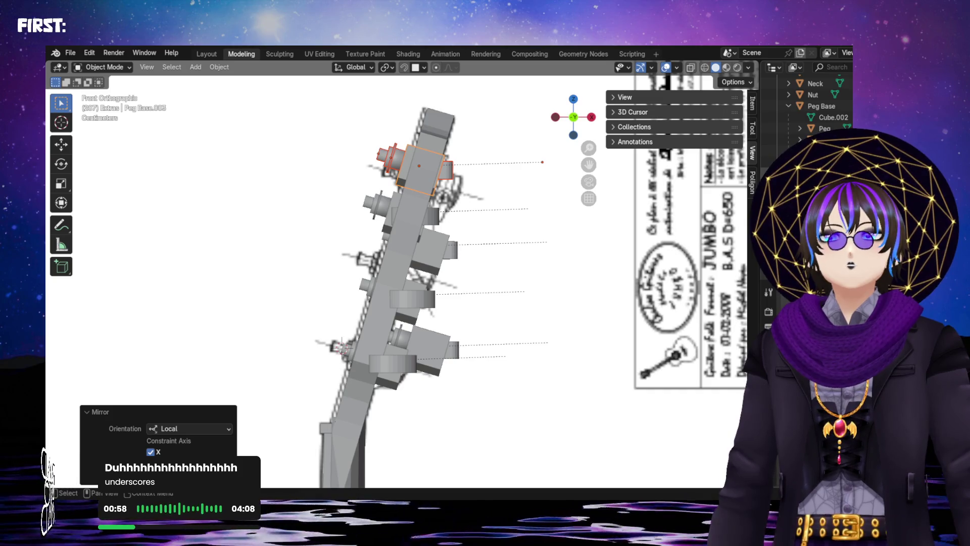
- Move a lower peg base into place on the headstock, then hide the other pegs to isolate one
{"action": "left_click", "coordinate": [402, 297]}
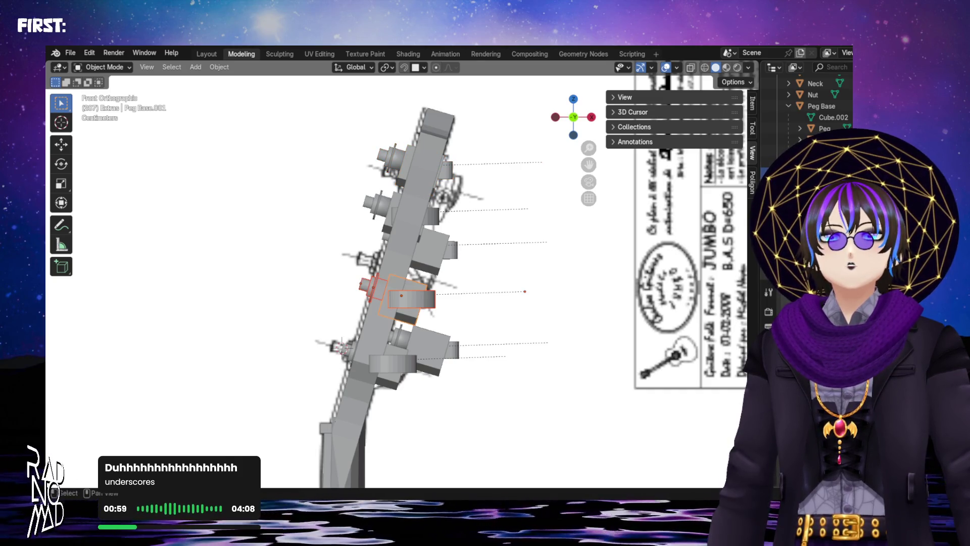
{"action": "scroll", "coordinate": [484, 267], "scroll_direction": "up", "scroll_amount": 3}
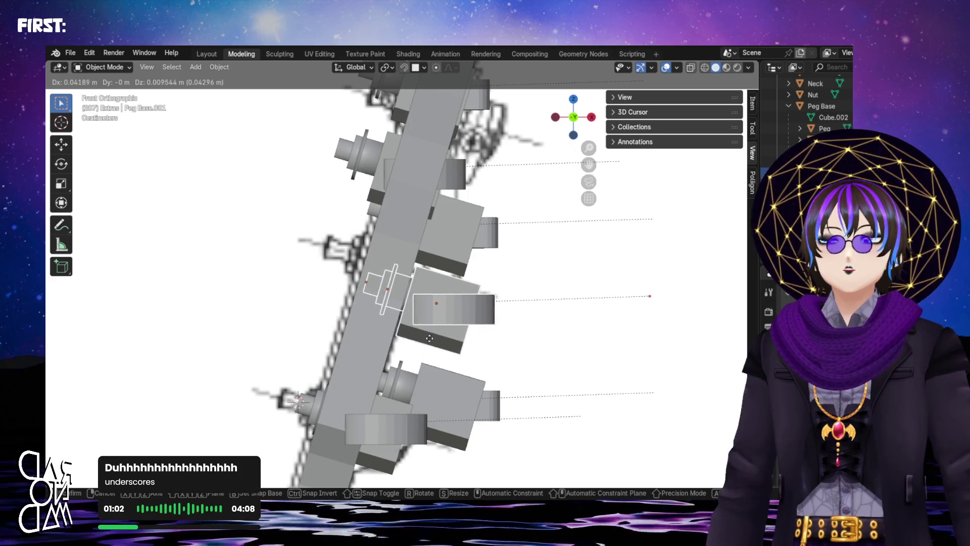
{"action": "mouse_move", "coordinate": [393, 347]}
{"action": "left_mouse_down"}
{"action": "mouse_move", "coordinate": [420, 321]}
{"action": "mouse_move", "coordinate": [408, 315]}
{"action": "left_mouse_up"}
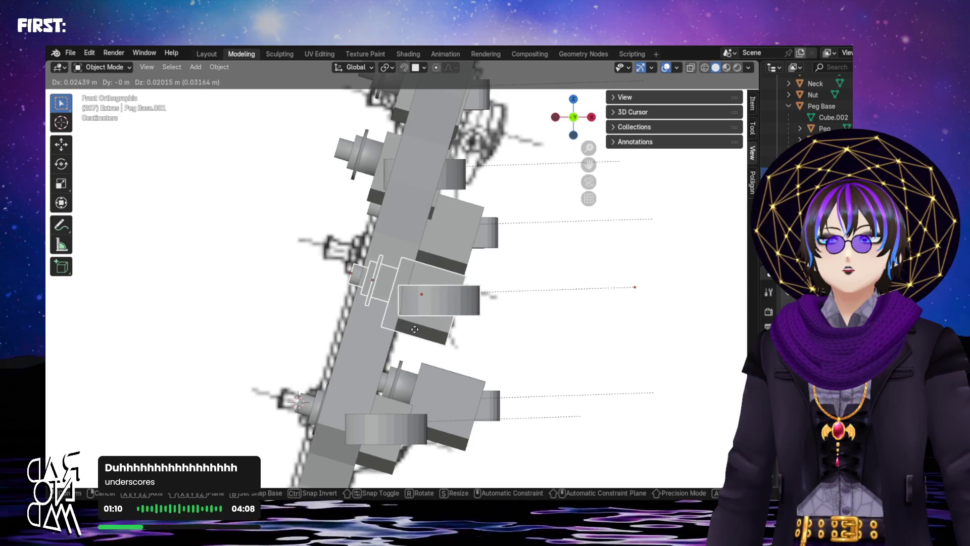
{"action": "mouse_move", "coordinate": [408, 316]}
{"action": "left_mouse_down"}
{"action": "mouse_move", "coordinate": [422, 337]}
{"action": "mouse_move", "coordinate": [473, 355]}
{"action": "mouse_move", "coordinate": [375, 440]}
{"action": "mouse_move", "coordinate": [413, 293]}
{"action": "left_mouse_up"}
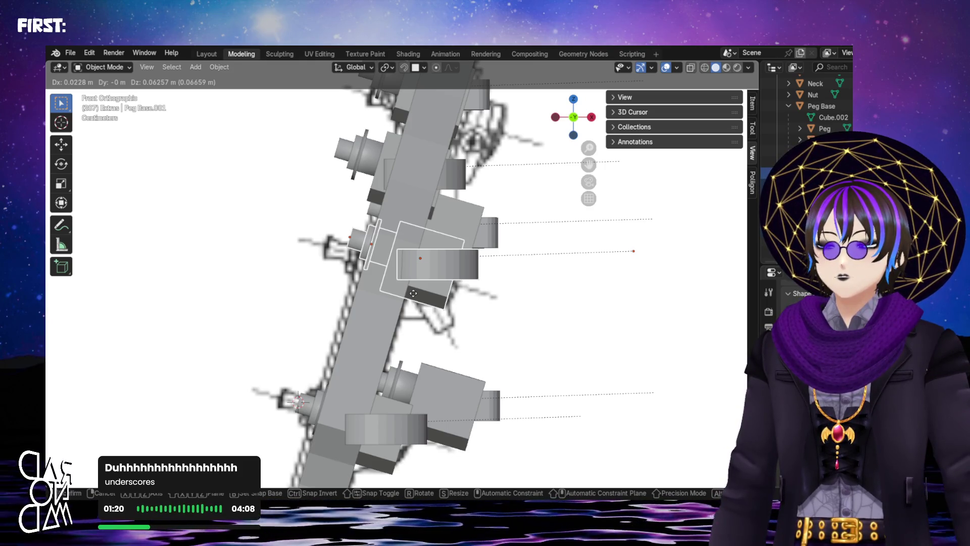
{"action": "left_click", "coordinate": [412, 293]}
{"action": "scroll", "coordinate": [326, 426], "scroll_direction": "down", "scroll_amount": 3}
{"action": "scroll", "coordinate": [341, 402], "scroll_direction": "up", "scroll_amount": 2}
{"action": "scroll", "coordinate": [369, 339], "scroll_direction": "up", "scroll_amount": 3}
{"action": "scroll", "coordinate": [369, 339], "scroll_direction": "up", "scroll_amount": 1}
{"action": "scroll", "coordinate": [422, 301], "scroll_direction": "up", "scroll_amount": 2}
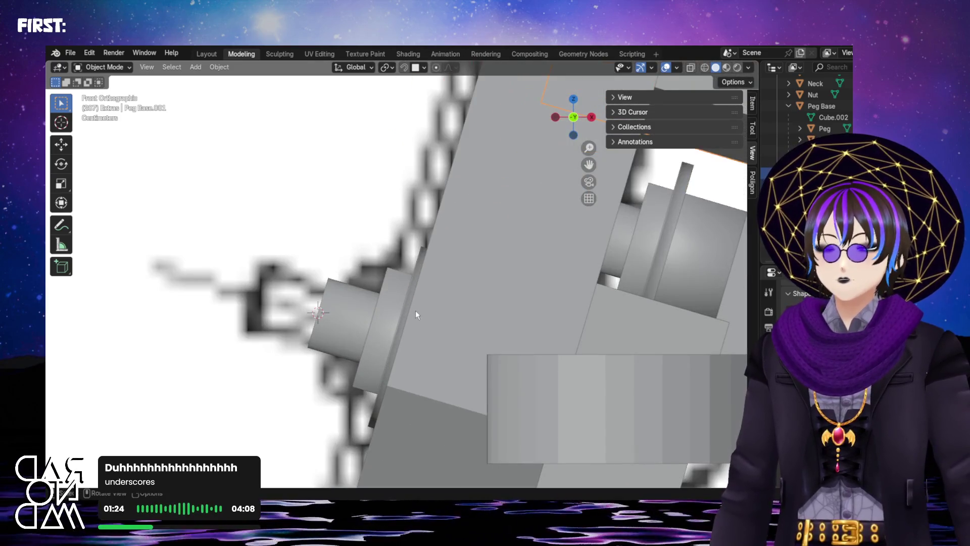
{"action": "scroll", "coordinate": [416, 314], "scroll_direction": "down", "scroll_amount": 1}
{"action": "scroll", "coordinate": [415, 313], "scroll_direction": "down", "scroll_amount": 2}
{"action": "scroll", "coordinate": [415, 313], "scroll_direction": "down", "scroll_amount": 2}
{"action": "scroll", "coordinate": [415, 313], "scroll_direction": "down", "scroll_amount": 2}
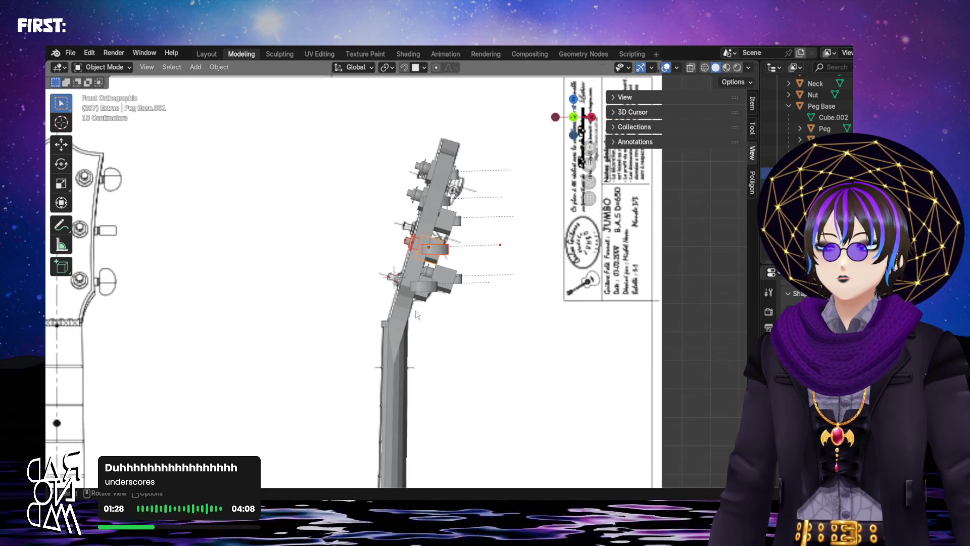
{"action": "key", "text": "ctrl+z"}
{"action": "key", "text": "ctrl+z"}
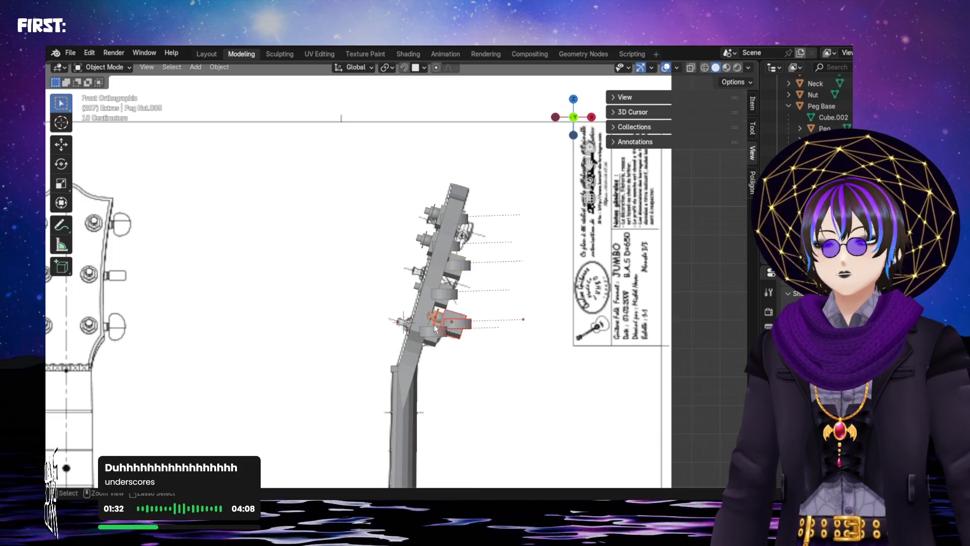
{"action": "key", "text": "ctrl+z"}
{"action": "key", "text": "ctrl+z"}
{"action": "key", "text": "ctrl+z"}
{"action": "key", "text": "ctrl+z"}
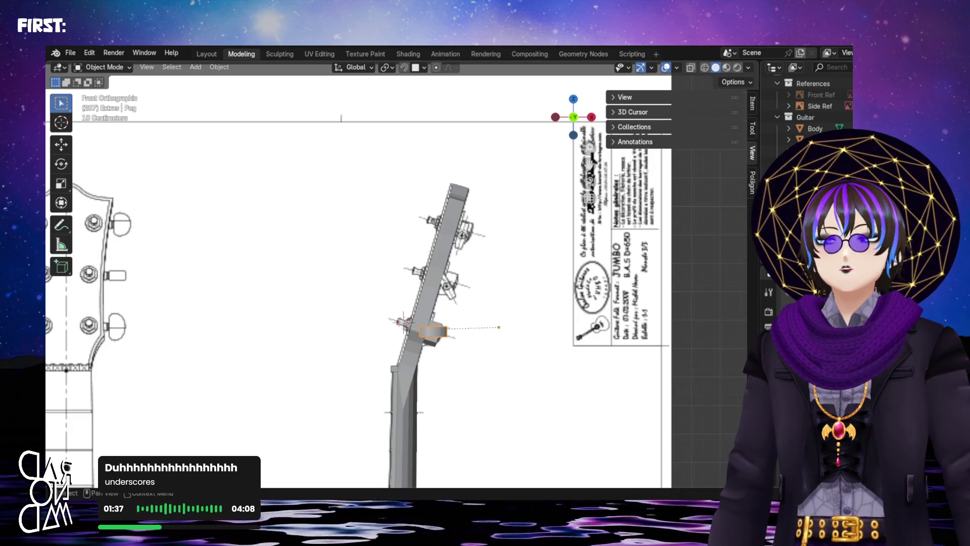
{"action": "scroll", "coordinate": [407, 352], "scroll_direction": "up", "scroll_amount": 4}
{"action": "scroll", "coordinate": [407, 351], "scroll_direction": "up", "scroll_amount": 2}
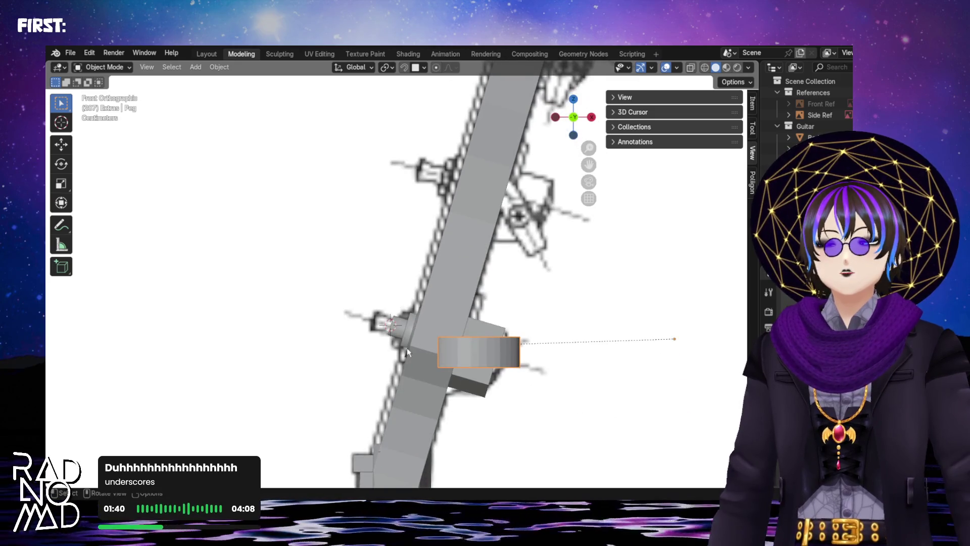
- View the lone peg at an angle and enter Edit Mode on its pin cylinder
{"action": "mouse_move", "coordinate": [394, 329]}
{"action": "middle_mouse_down"}
{"action": "mouse_move", "coordinate": [453, 347]}
{"action": "mouse_move", "coordinate": [552, 258]}
{"action": "middle_mouse_up"}
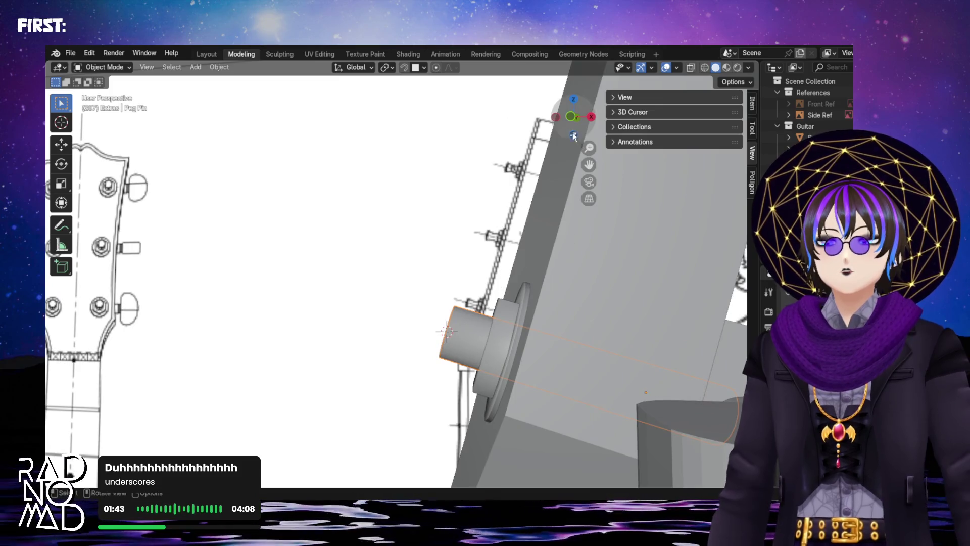
{"action": "left_click", "coordinate": [573, 135]}
{"action": "middle_click_drag", "start_coordinate": [453, 343], "coordinate": [462, 335]}
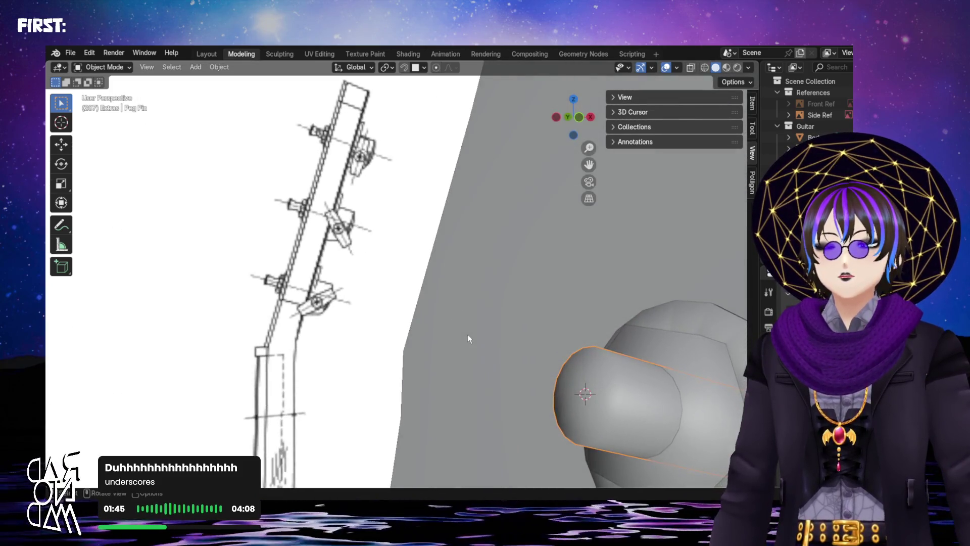
{"action": "key", "text": "Tab"}
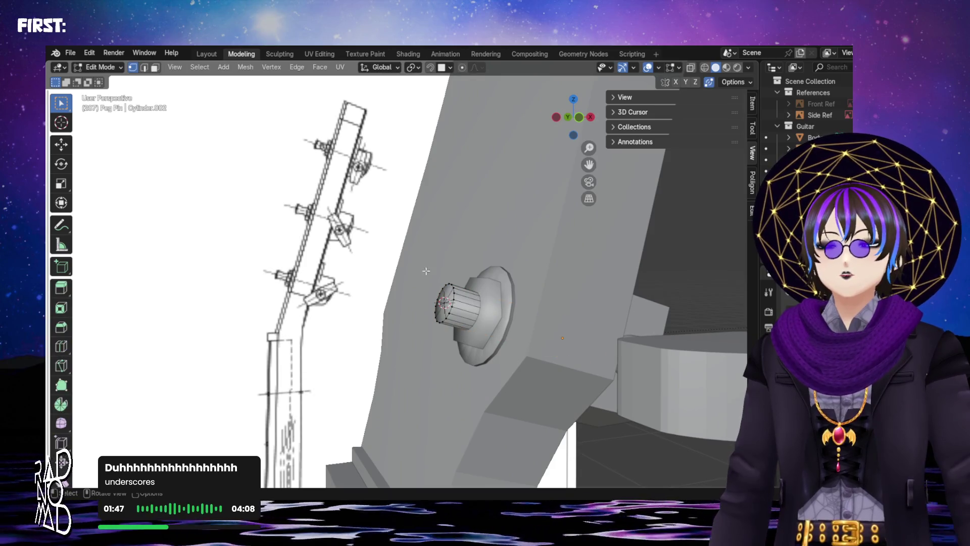
{"action": "scroll", "coordinate": [437, 291], "scroll_direction": "up", "scroll_amount": 3}
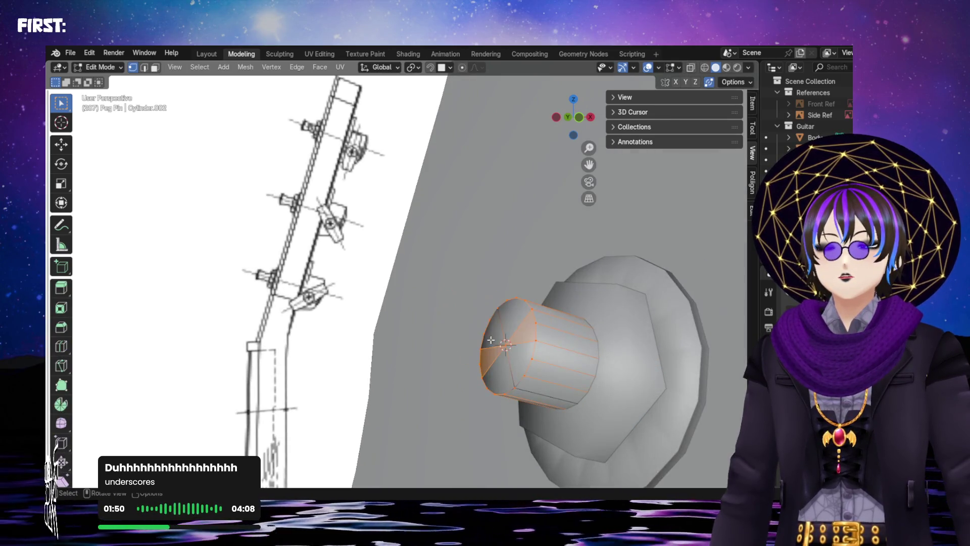
- Select the pin's front vertices and cancel a started extrusion
{"action": "middle_click_drag", "start_coordinate": [492, 332], "coordinate": [455, 242]}
{"action": "left_click", "coordinate": [443, 216]}
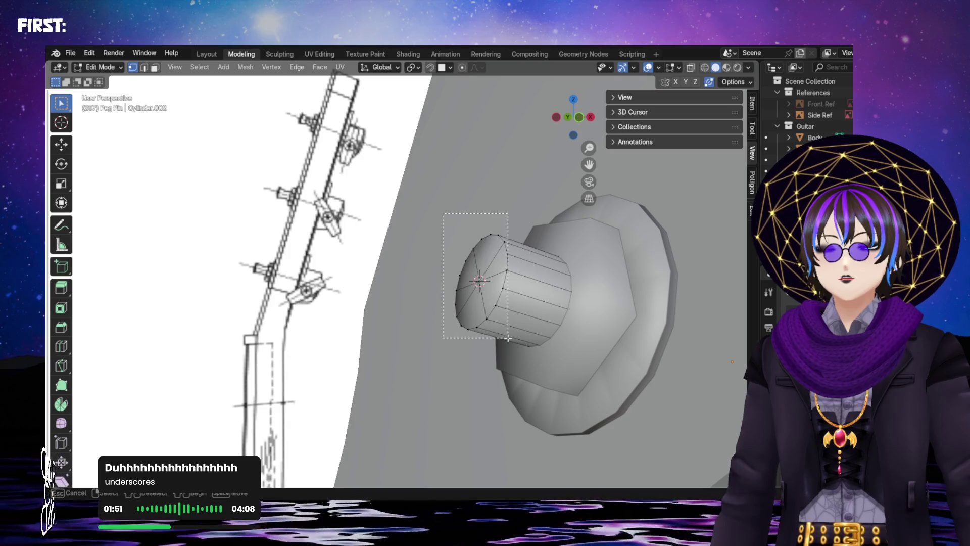
{"action": "left_click_drag", "start_coordinate": [513, 339], "coordinate": [513, 338]}
{"action": "left_click", "coordinate": [584, 116]}
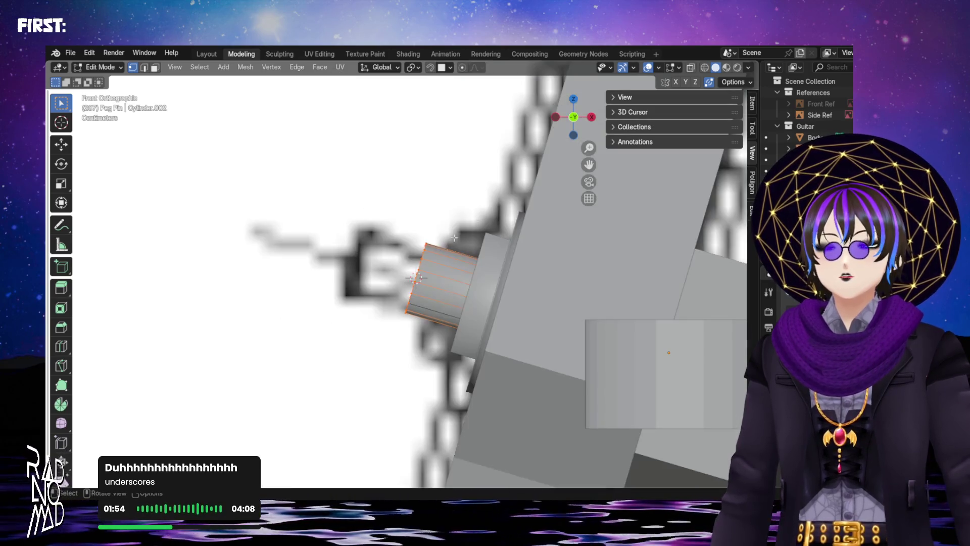
{"action": "key", "text": "e"}
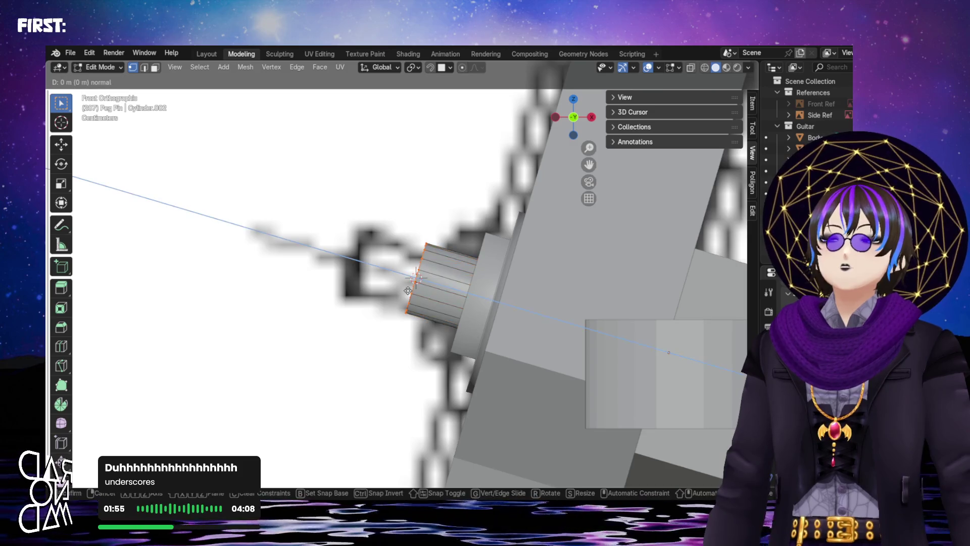
{"action": "key", "text": "Escape"}
{"action": "middle_click_drag", "start_coordinate": [431, 302], "coordinate": [512, 305]}
{"action": "scroll", "coordinate": [549, 298], "scroll_direction": "up", "scroll_amount": 5}
{"action": "scroll", "coordinate": [548, 298], "scroll_direction": "down", "scroll_amount": 2}
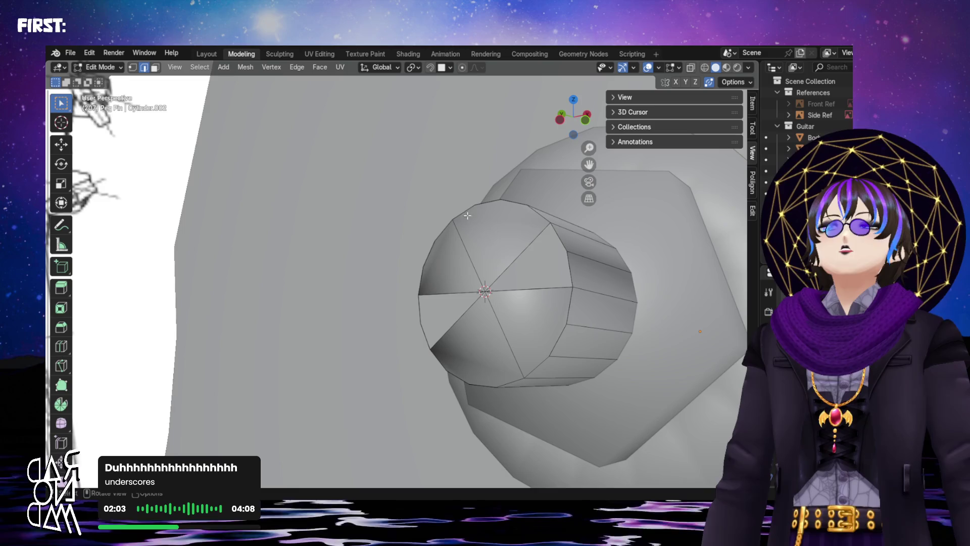
- Delete the cap edges to leave the cylinder end open, then return to Object Mode
{"action": "key", "text": "x"}
{"action": "left_click", "coordinate": [463, 331]}
{"action": "mouse_move", "coordinate": [485, 302]}
{"action": "middle_mouse_down"}
{"action": "mouse_move", "coordinate": [498, 297]}
{"action": "mouse_move", "coordinate": [457, 310]}
{"action": "mouse_move", "coordinate": [430, 237]}
{"action": "middle_mouse_up"}
{"action": "key", "text": "Tab"}
{"action": "key", "text": "Tab"}
{"action": "key", "text": "Tab"}
{"action": "middle_click_drag", "start_coordinate": [380, 173], "coordinate": [474, 212]}
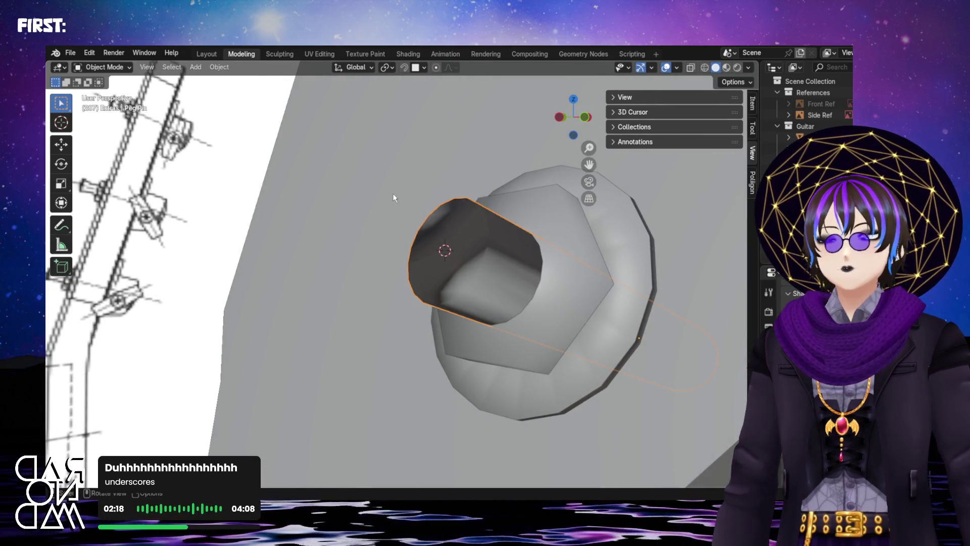
- Recalculate the pin mesh normals to face outside, using X-ray display to check
{"action": "key", "text": "Tab"}
{"action": "scroll", "coordinate": [363, 199], "scroll_direction": "down", "scroll_amount": 4}
{"action": "scroll", "coordinate": [390, 219], "scroll_direction": "down", "scroll_amount": 1}
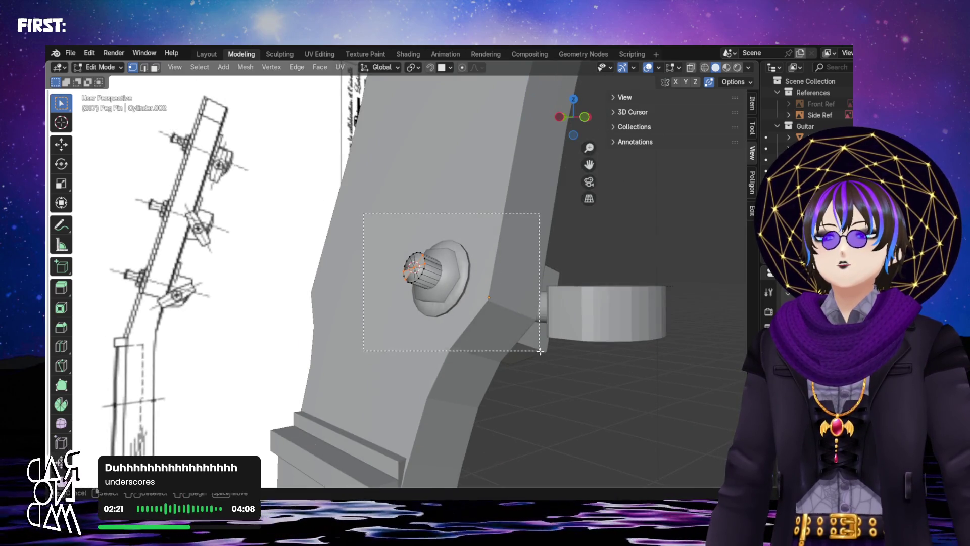
{"action": "middle_click_drag", "start_coordinate": [538, 350], "coordinate": [468, 306]}
{"action": "left_click", "coordinate": [690, 69]}
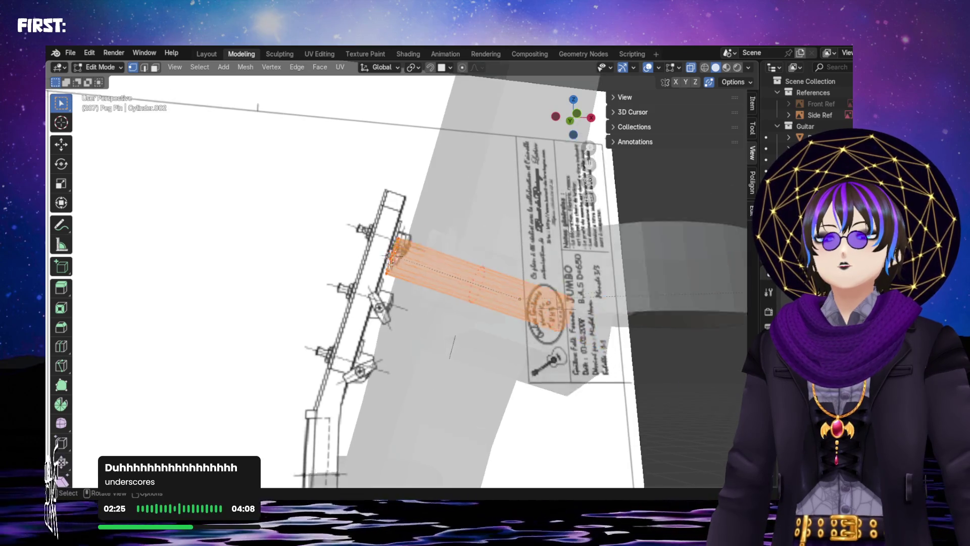
{"action": "middle_click_drag", "start_coordinate": [582, 355], "coordinate": [485, 318]}
{"action": "left_click", "coordinate": [242, 68]}
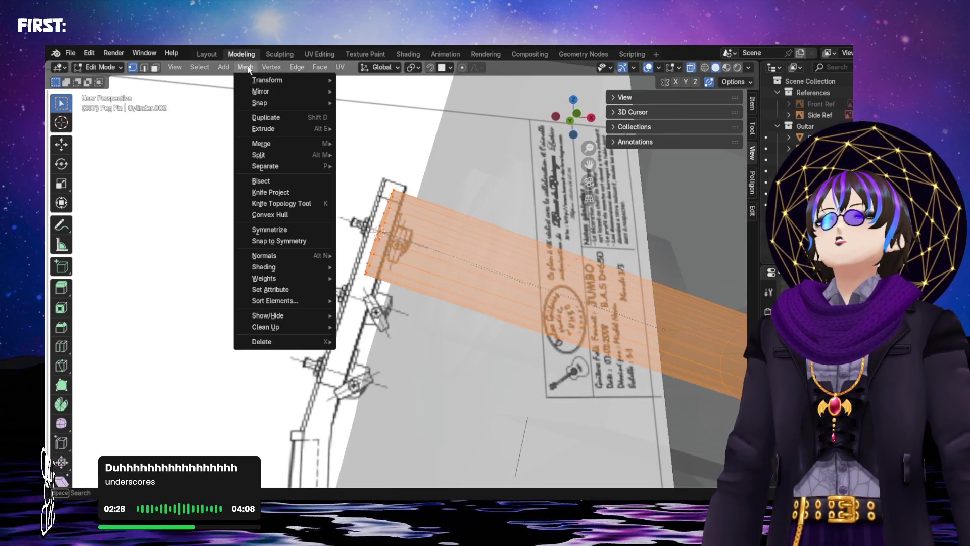
{"action": "left_click", "coordinate": [362, 262]}
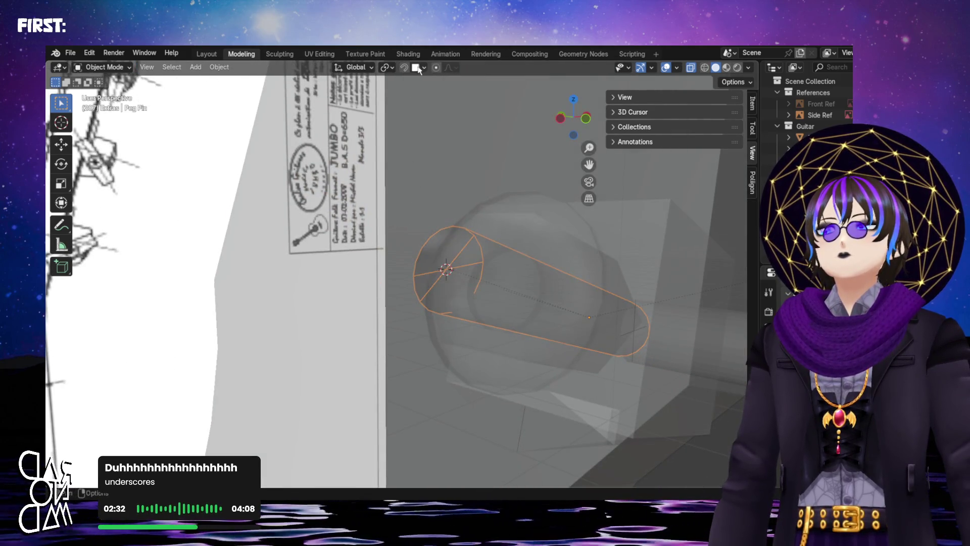
{"action": "key", "text": "alt+z"}
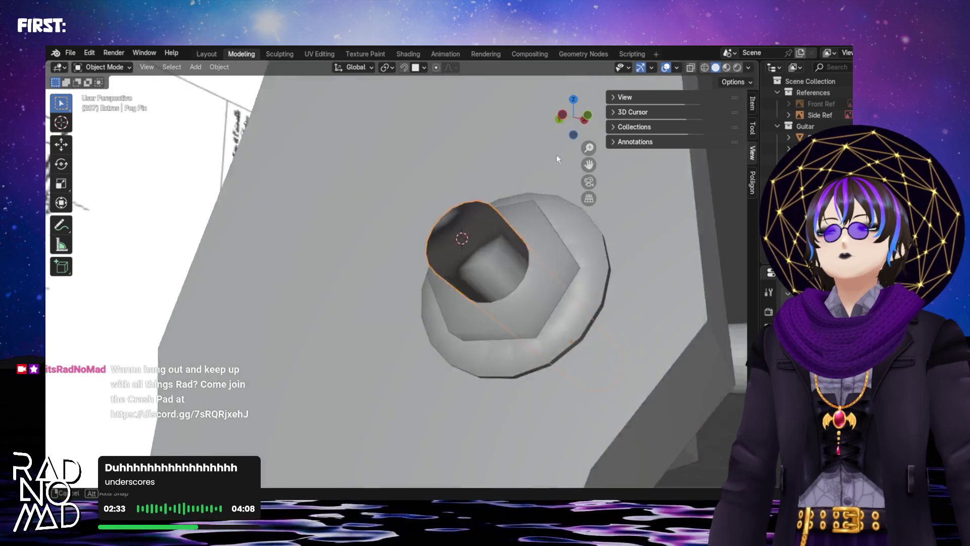
{"action": "mouse_move", "coordinate": [554, 160]}
{"action": "middle_mouse_down"}
{"action": "mouse_move", "coordinate": [526, 146]}
{"action": "mouse_move", "coordinate": [447, 233]}
{"action": "mouse_move", "coordinate": [414, 242]}
{"action": "mouse_move", "coordinate": [429, 257]}
{"action": "mouse_move", "coordinate": [429, 236]}
{"action": "mouse_move", "coordinate": [365, 179]}
{"action": "middle_mouse_up"}
- Select all the cylinder's vertices and merge the duplicates by distance, then leave Edit Mode
{"action": "key", "text": "Tab"}
{"action": "key", "text": "alt+a"}
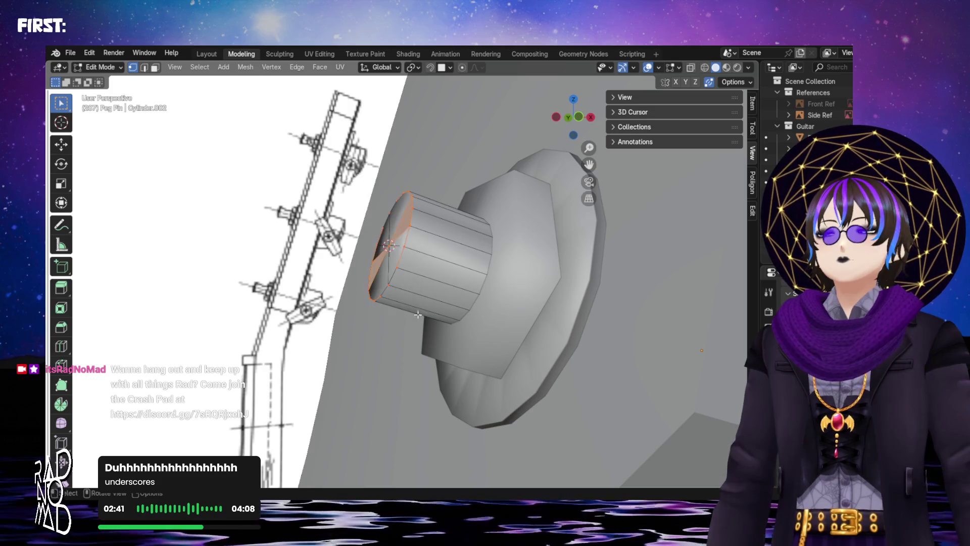
{"action": "mouse_move", "coordinate": [390, 266]}
{"action": "middle_mouse_down"}
{"action": "mouse_move", "coordinate": [490, 288]}
{"action": "mouse_move", "coordinate": [403, 278]}
{"action": "mouse_move", "coordinate": [418, 300]}
{"action": "middle_mouse_up"}
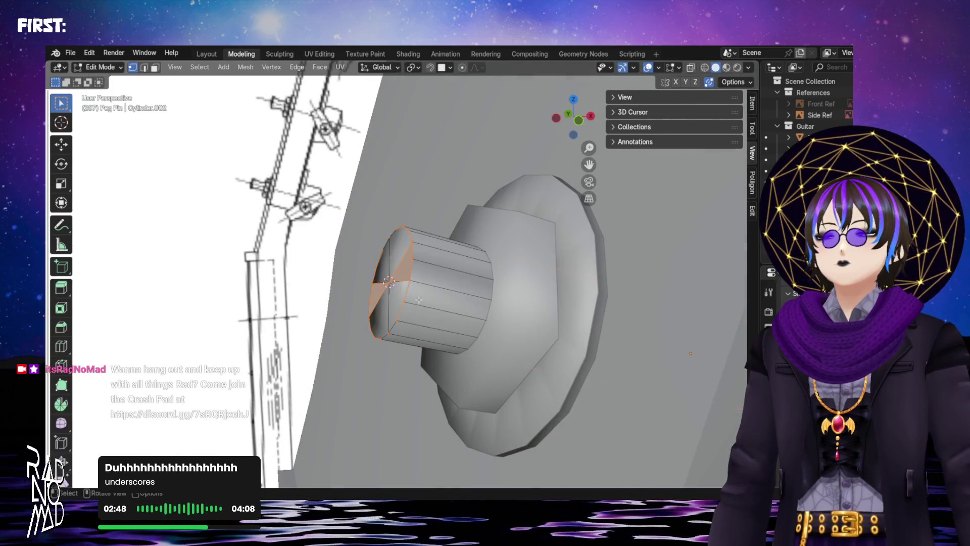
{"action": "left_click", "coordinate": [691, 67]}
{"action": "left_click_drag", "start_coordinate": [448, 387], "coordinate": [449, 385]}
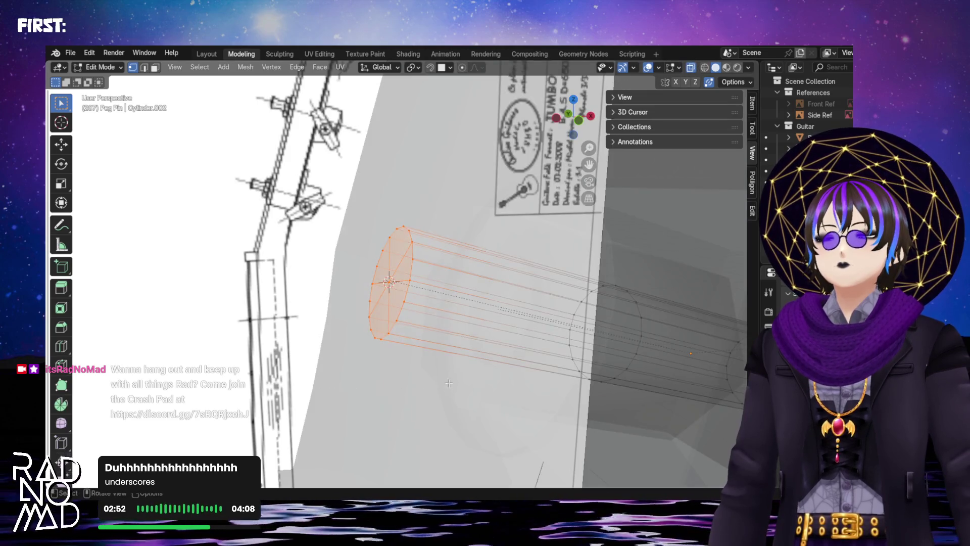
{"action": "key", "text": "m"}
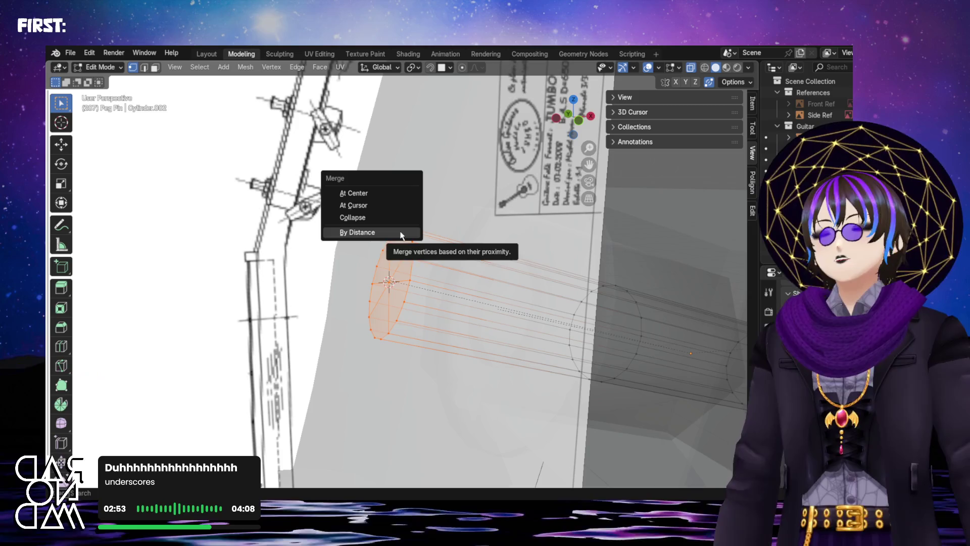
{"action": "left_click", "coordinate": [402, 231]}
{"action": "key", "text": "Tab"}
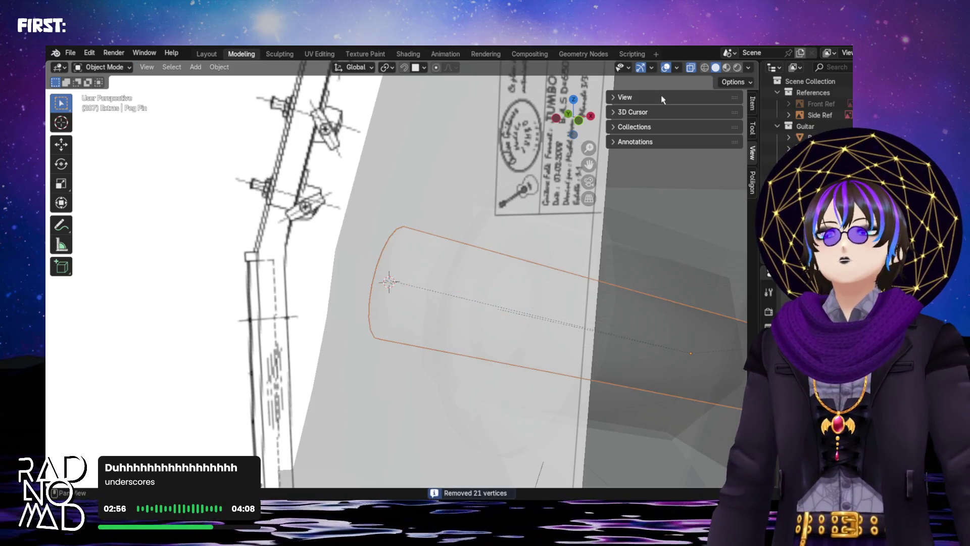
{"action": "left_click", "coordinate": [691, 67]}
{"action": "mouse_move", "coordinate": [503, 161]}
{"action": "middle_mouse_down"}
{"action": "mouse_move", "coordinate": [472, 244]}
{"action": "mouse_move", "coordinate": [375, 179]}
{"action": "middle_mouse_up"}
{"action": "left_click", "coordinate": [473, 244]}
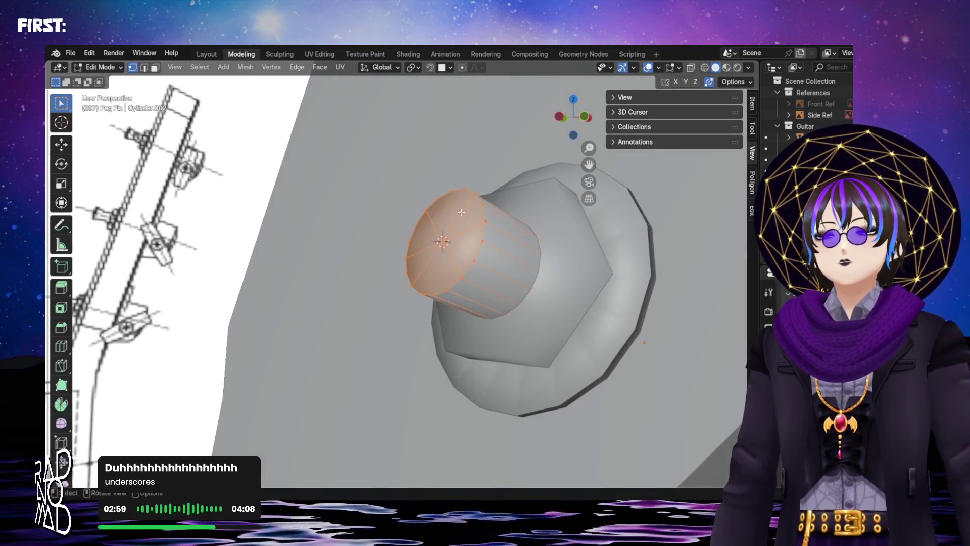
- Extrude the pin's front faces outward so it extends past the flange, checked in front view
{"action": "key", "text": "Tab"}
{"action": "left_click_drag", "start_coordinate": [500, 307], "coordinate": [485, 304]}
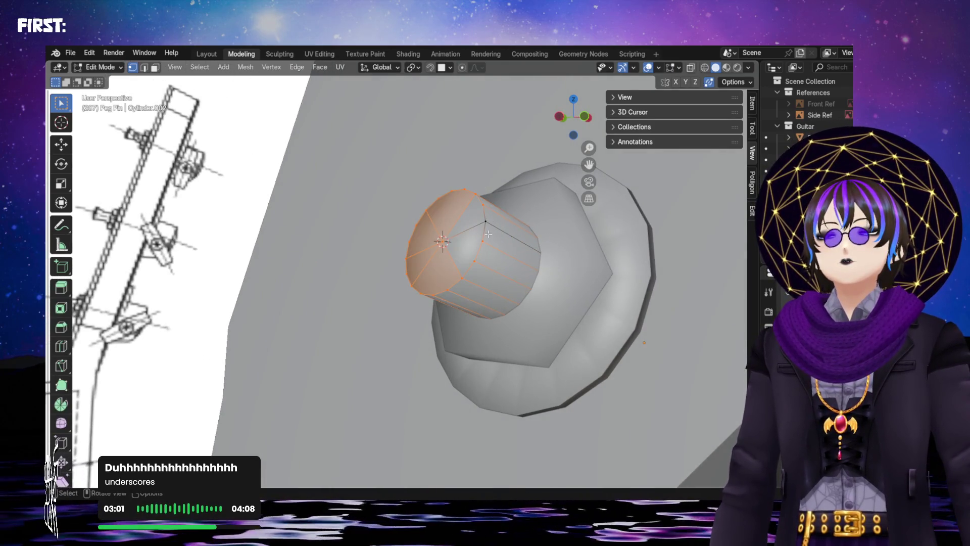
{"action": "middle_click_drag", "start_coordinate": [487, 224], "coordinate": [449, 251]}
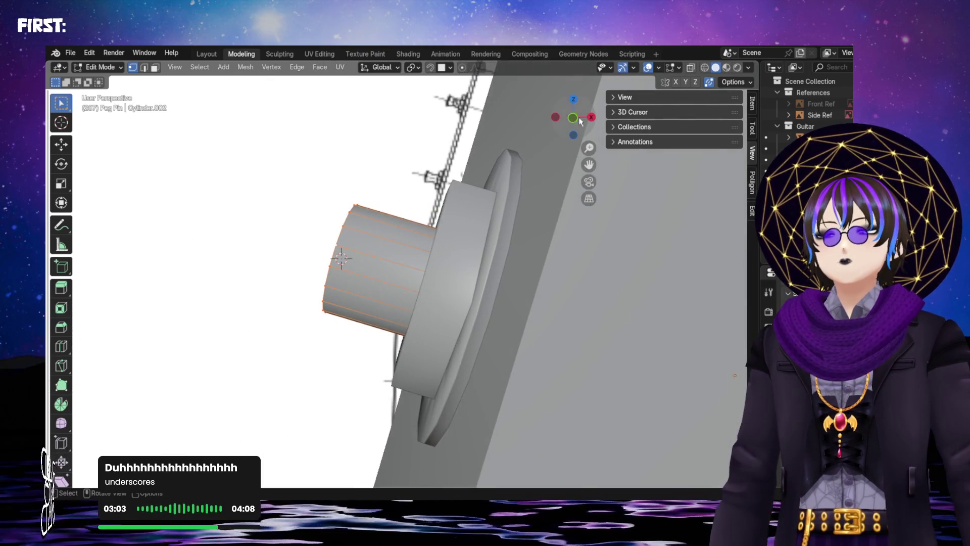
{"action": "left_click", "coordinate": [573, 118]}
{"action": "key", "text": "e"}
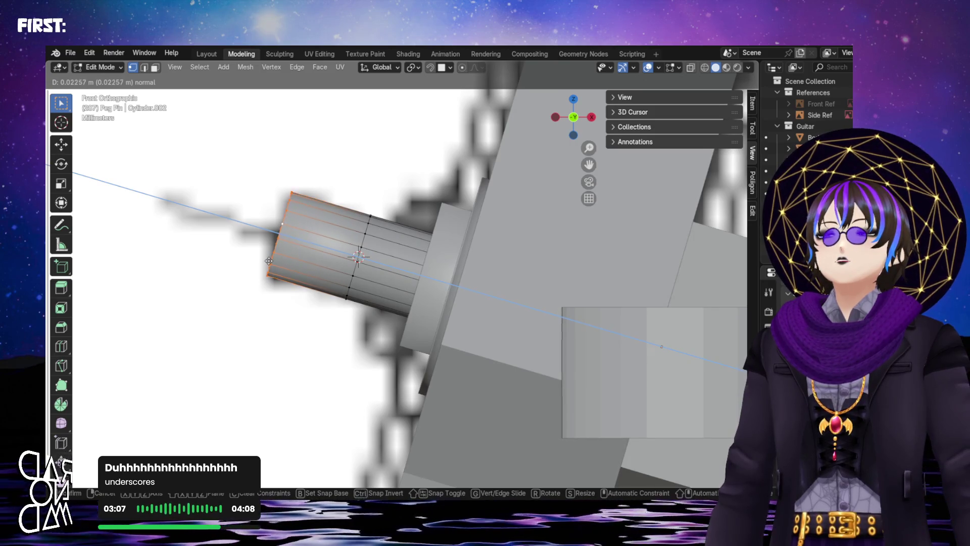
{"action": "left_click", "coordinate": [268, 260]}
{"action": "middle_click_drag", "start_coordinate": [267, 261], "coordinate": [338, 243]}
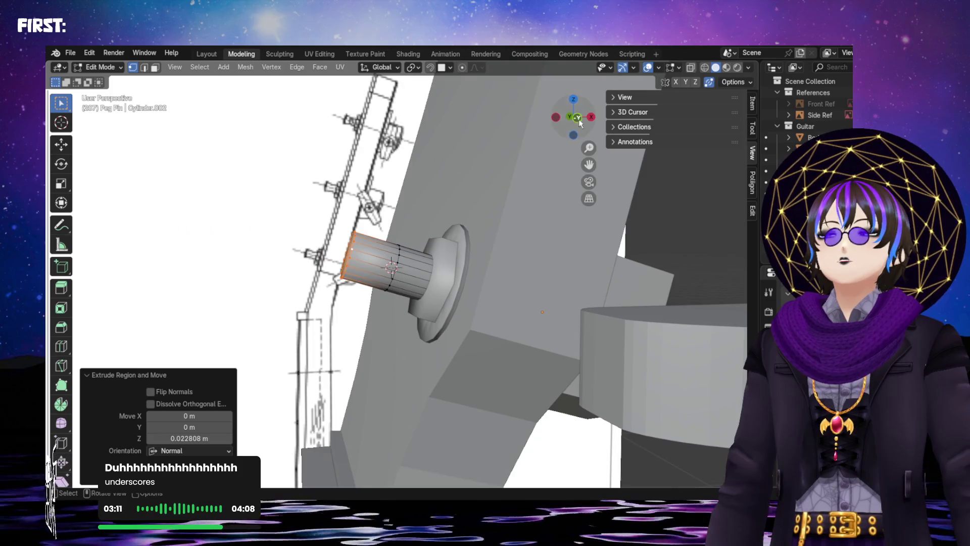
{"action": "left_click", "coordinate": [575, 125]}
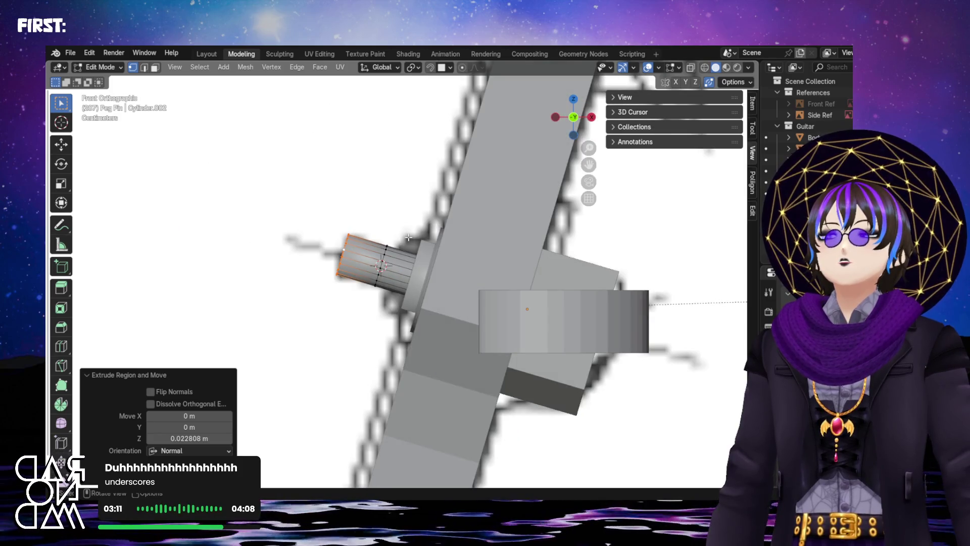
{"action": "scroll", "coordinate": [413, 250], "scroll_direction": "down", "scroll_amount": 4}
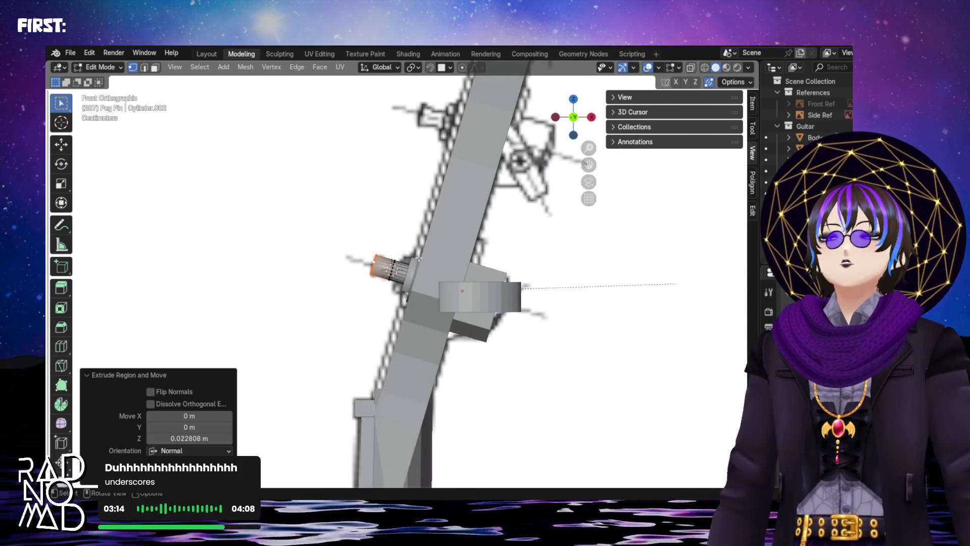
{"action": "scroll", "coordinate": [418, 259], "scroll_direction": "up", "scroll_amount": 1}
{"action": "scroll", "coordinate": [417, 258], "scroll_direction": "up", "scroll_amount": 1}
{"action": "scroll", "coordinate": [417, 257], "scroll_direction": "up", "scroll_amount": 1}
{"action": "scroll", "coordinate": [417, 257], "scroll_direction": "up", "scroll_amount": 1}
- Select the washer behind the pin and finish editing the peg pin
{"action": "middle_click_drag", "start_coordinate": [418, 258], "coordinate": [433, 257]}
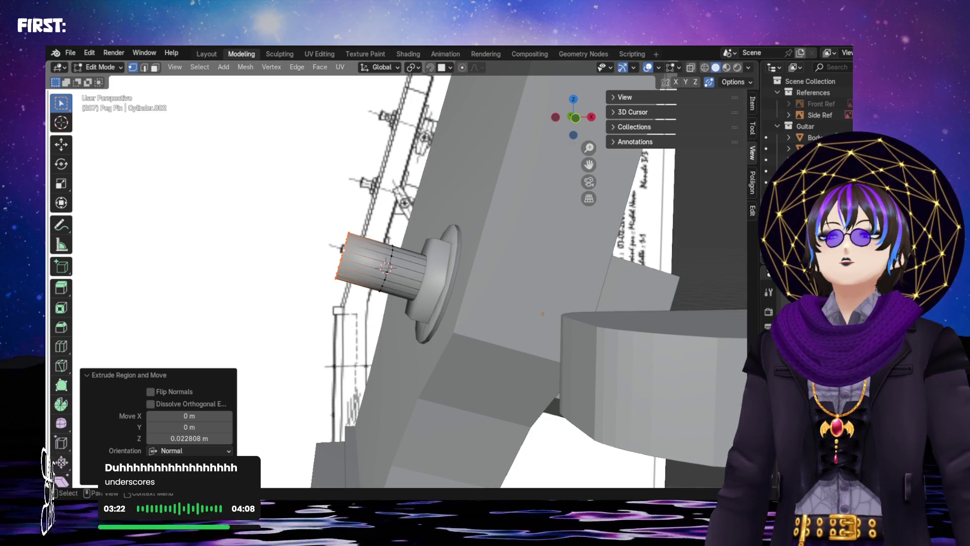
{"action": "scroll", "coordinate": [803, 114], "scroll_direction": "down", "scroll_amount": 1}
{"action": "scroll", "coordinate": [366, 274], "scroll_direction": "up", "scroll_amount": 5}
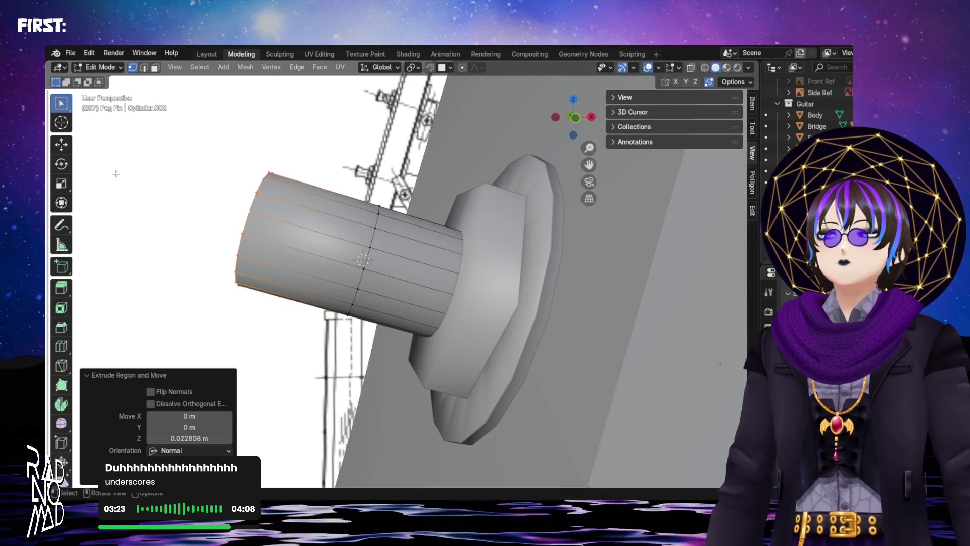
{"action": "left_click", "coordinate": [485, 288], "text": "shift"}
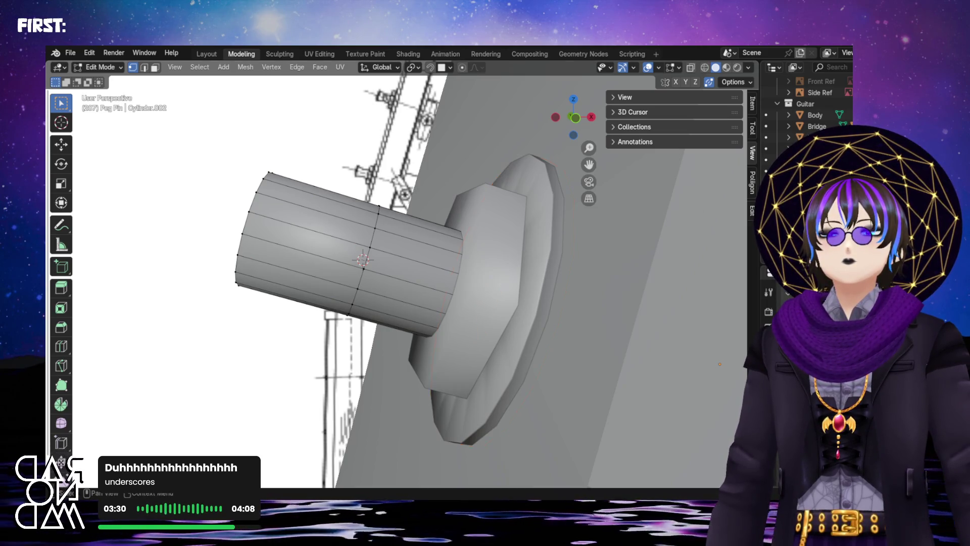
{"action": "key", "text": "Tab"}
{"action": "left_click", "coordinate": [268, 209]}
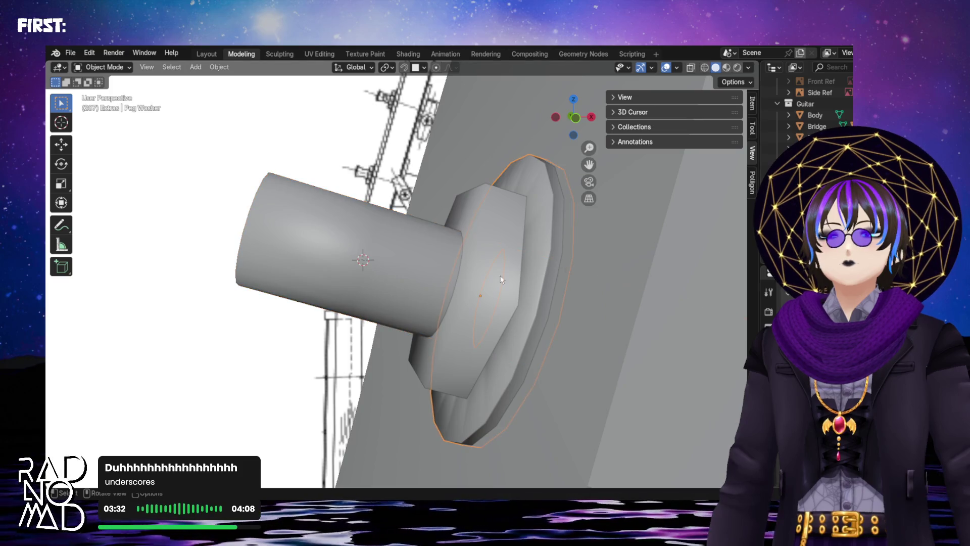
- Lengthen the hex peg nut by sliding its end edge outward along the nut's Z axis in X-ray front view
{"action": "left_click", "coordinate": [485, 295]}
{"action": "key", "text": "Tab"}
{"action": "mouse_move", "coordinate": [486, 296]}
{"action": "middle_mouse_down"}
{"action": "mouse_move", "coordinate": [500, 266]}
{"action": "mouse_move", "coordinate": [663, 139]}
{"action": "middle_mouse_up"}
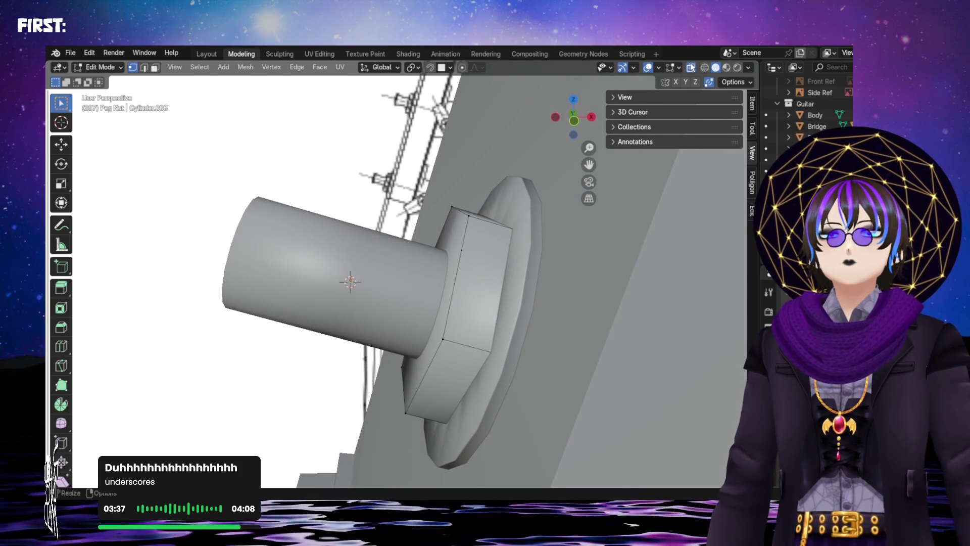
{"action": "key", "text": "alt+z"}
{"action": "middle_click_drag", "start_coordinate": [662, 139], "coordinate": [627, 355]}
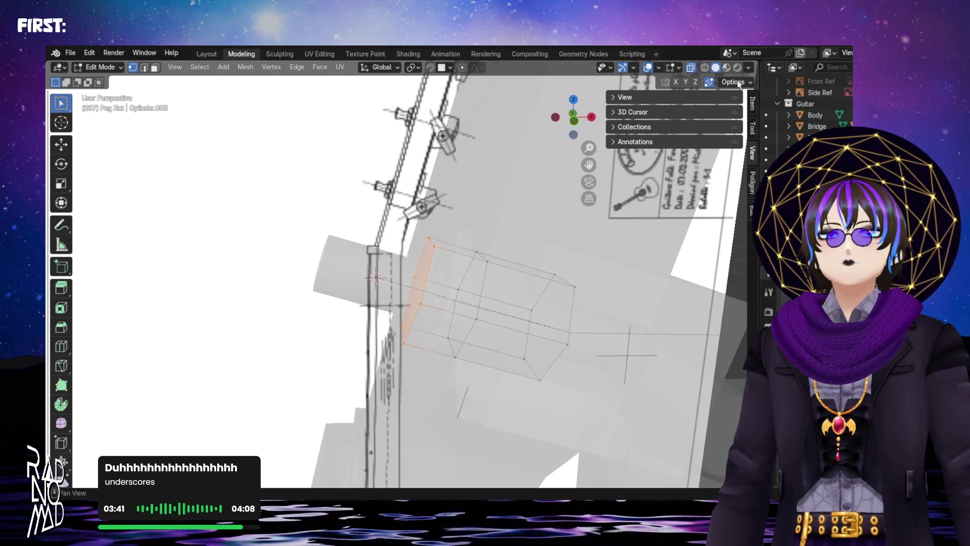
{"action": "key", "text": "KP_1"}
{"action": "scroll", "coordinate": [438, 279], "scroll_direction": "up", "scroll_amount": 1}
{"action": "scroll", "coordinate": [438, 280], "scroll_direction": "up", "scroll_amount": 2}
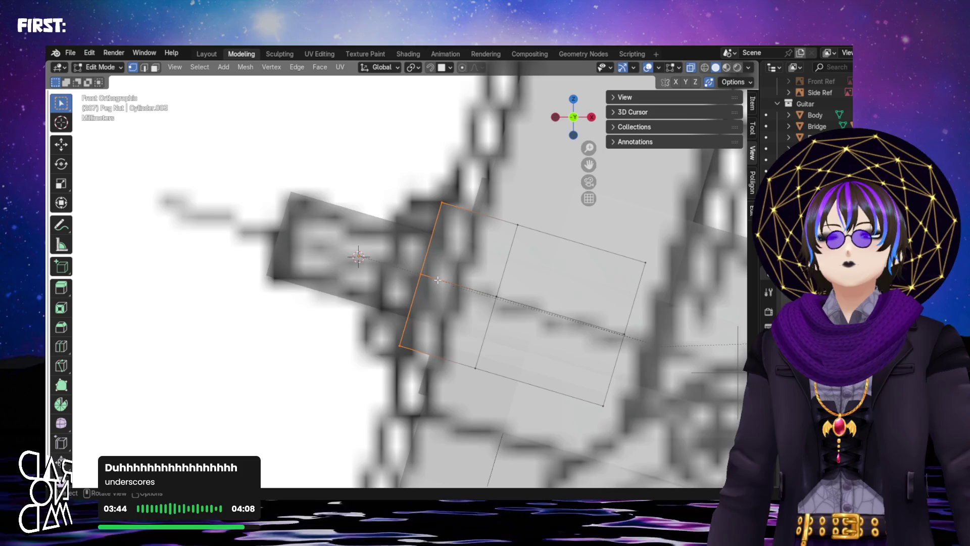
{"action": "key", "text": "g"}
{"action": "key", "text": "z"}
{"action": "key", "text": "z"}
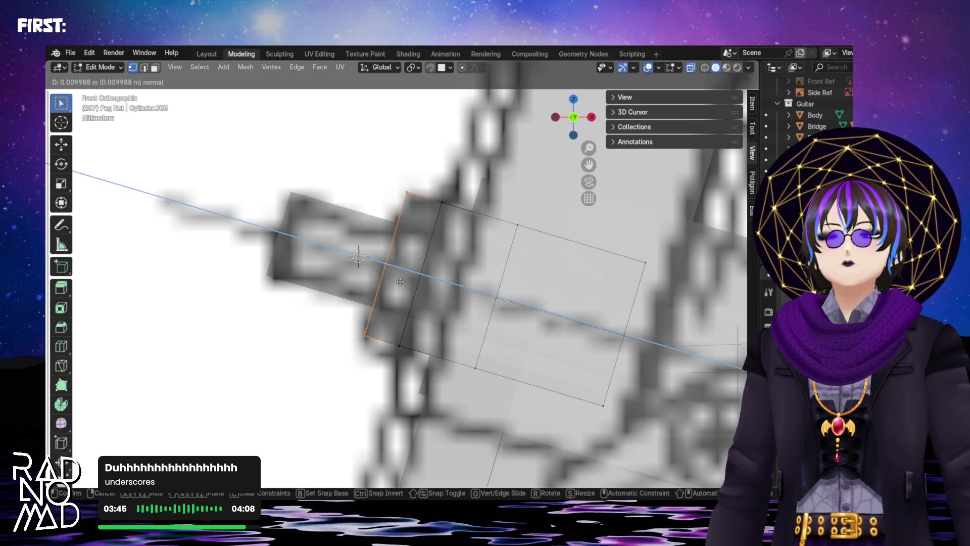
{"action": "left_click", "coordinate": [400, 282]}
{"action": "scroll", "coordinate": [393, 163], "scroll_direction": "down", "scroll_amount": 1}
{"action": "scroll", "coordinate": [399, 172], "scroll_direction": "down", "scroll_amount": 1}
- Finish editing, return to solid view and inspect the stepped peg nut beside its tuner
{"action": "key", "text": "Tab"}
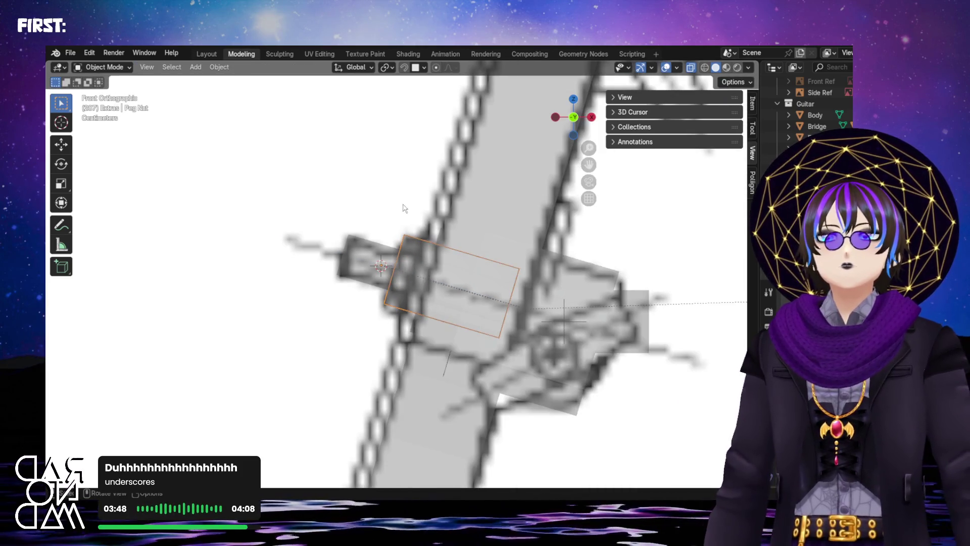
{"action": "left_click", "coordinate": [690, 67]}
{"action": "scroll", "coordinate": [409, 247], "scroll_direction": "up", "scroll_amount": 4}
{"action": "scroll", "coordinate": [484, 228], "scroll_direction": "up", "scroll_amount": 3}
{"action": "mouse_move", "coordinate": [485, 228]}
{"action": "middle_mouse_down"}
{"action": "mouse_move", "coordinate": [509, 163]}
{"action": "mouse_move", "coordinate": [494, 161]}
{"action": "mouse_move", "coordinate": [404, 237]}
{"action": "mouse_move", "coordinate": [387, 300]}
{"action": "mouse_move", "coordinate": [461, 352]}
{"action": "mouse_move", "coordinate": [362, 325]}
{"action": "mouse_move", "coordinate": [443, 277]}
{"action": "mouse_move", "coordinate": [389, 327]}
{"action": "mouse_move", "coordinate": [444, 316]}
{"action": "mouse_move", "coordinate": [679, 182]}
{"action": "middle_mouse_up"}
{"action": "scroll", "coordinate": [364, 324], "scroll_direction": "up", "scroll_amount": 3}
{"action": "scroll", "coordinate": [448, 276], "scroll_direction": "up", "scroll_amount": 2}
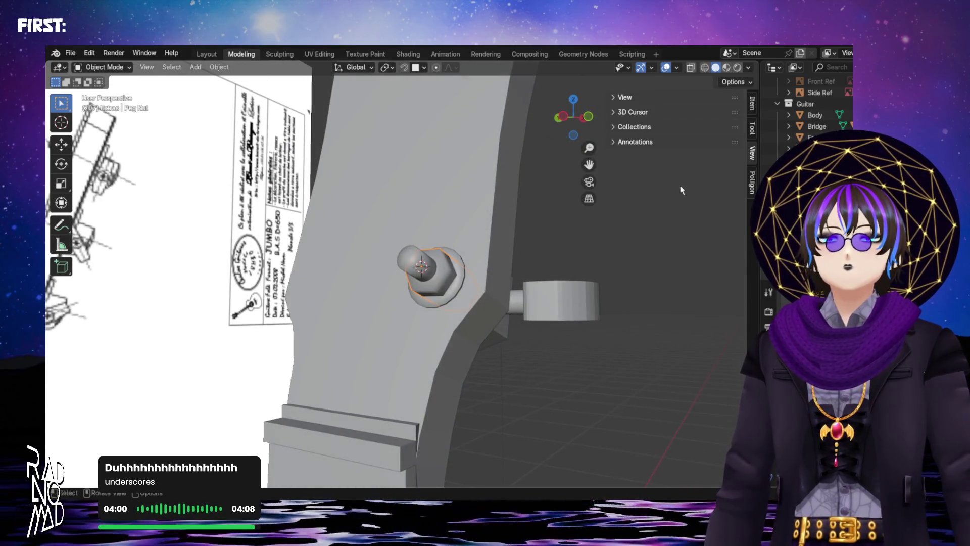
{"action": "middle_click_drag", "start_coordinate": [616, 274], "coordinate": [569, 281]}
- Give the peg pin cylinder and the peg base cube Shade Smooth
{"action": "left_click", "coordinate": [569, 282]}
{"action": "right_click", "coordinate": [568, 281]}
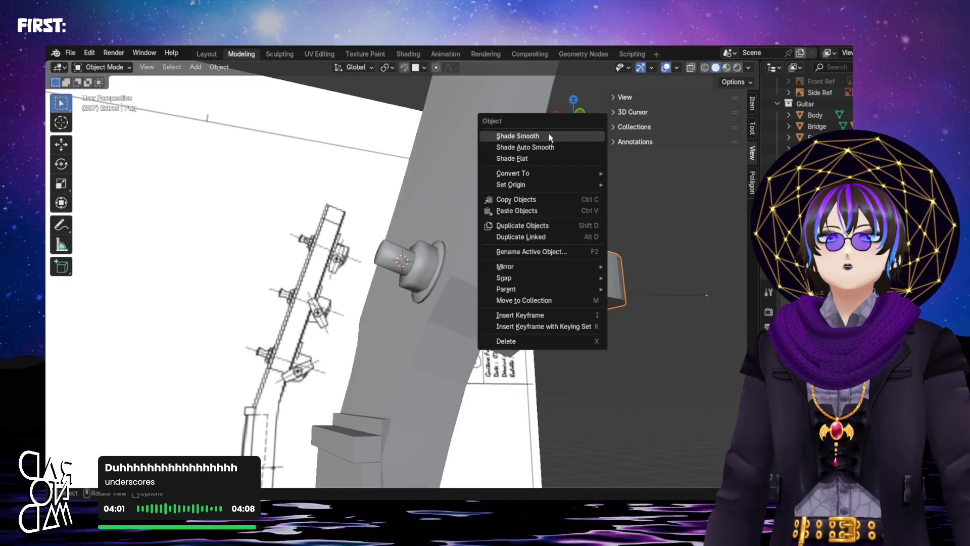
{"action": "left_click", "coordinate": [548, 135]}
{"action": "mouse_move", "coordinate": [548, 134]}
{"action": "middle_mouse_down"}
{"action": "mouse_move", "coordinate": [493, 319]}
{"action": "mouse_move", "coordinate": [534, 212]}
{"action": "mouse_move", "coordinate": [487, 225]}
{"action": "mouse_move", "coordinate": [450, 185]}
{"action": "mouse_move", "coordinate": [474, 213]}
{"action": "middle_mouse_up"}
{"action": "left_click", "coordinate": [507, 208]}
{"action": "right_click", "coordinate": [505, 202]}
{"action": "left_click", "coordinate": [505, 201]}
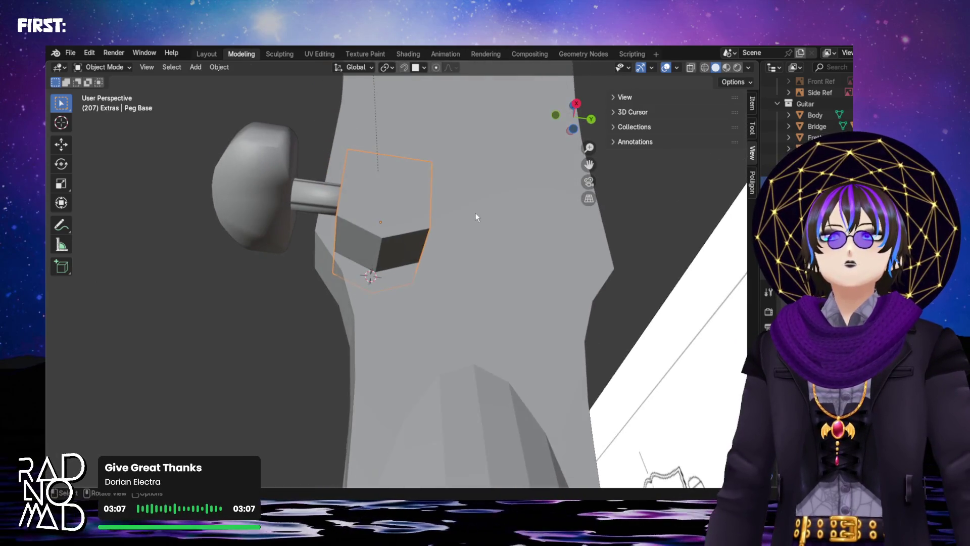
- Flip the face normals of the whole peg base cube via Mesh > Normals in X-ray edit mode
{"action": "key", "text": "Tab"}
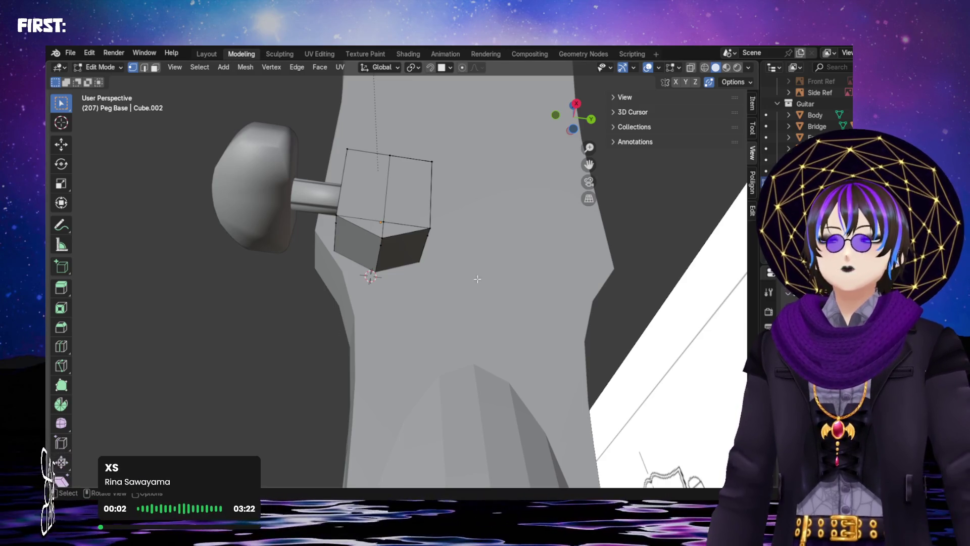
{"action": "key", "text": "Tab"}
{"action": "key", "text": "Tab"}
{"action": "middle_click_drag", "start_coordinate": [407, 223], "coordinate": [517, 226], "text": "shift"}
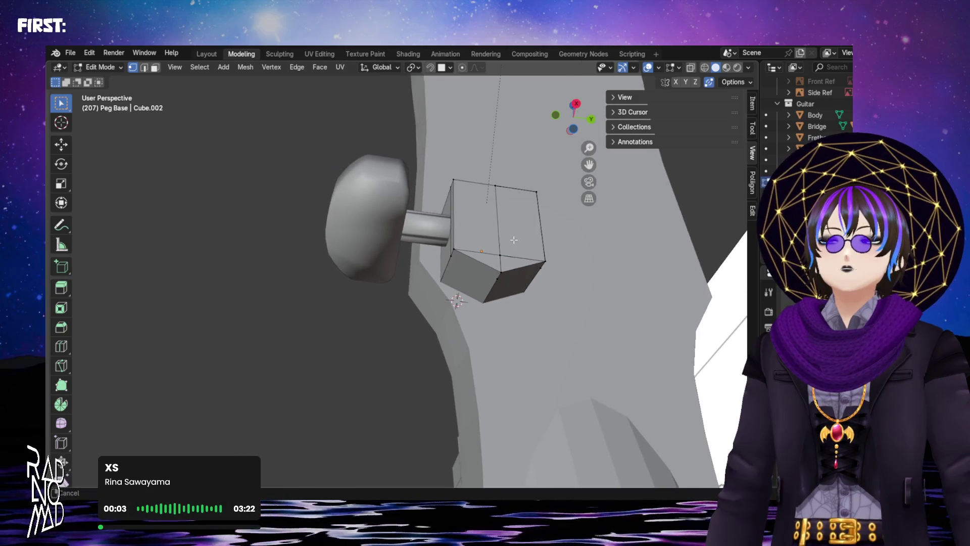
{"action": "left_click", "coordinate": [691, 67]}
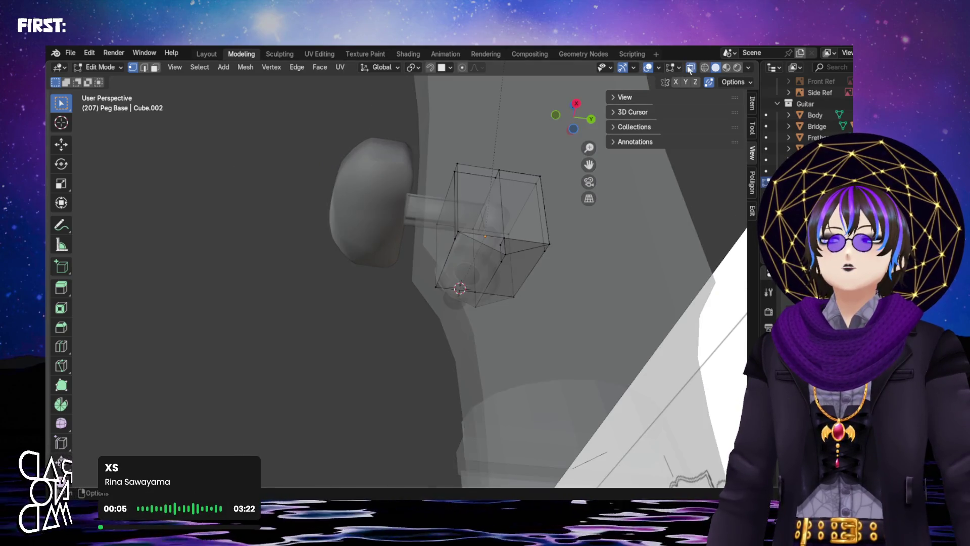
{"action": "middle_click_drag", "start_coordinate": [576, 175], "coordinate": [546, 184]}
{"action": "left_click_drag", "start_coordinate": [375, 191], "coordinate": [650, 368]}
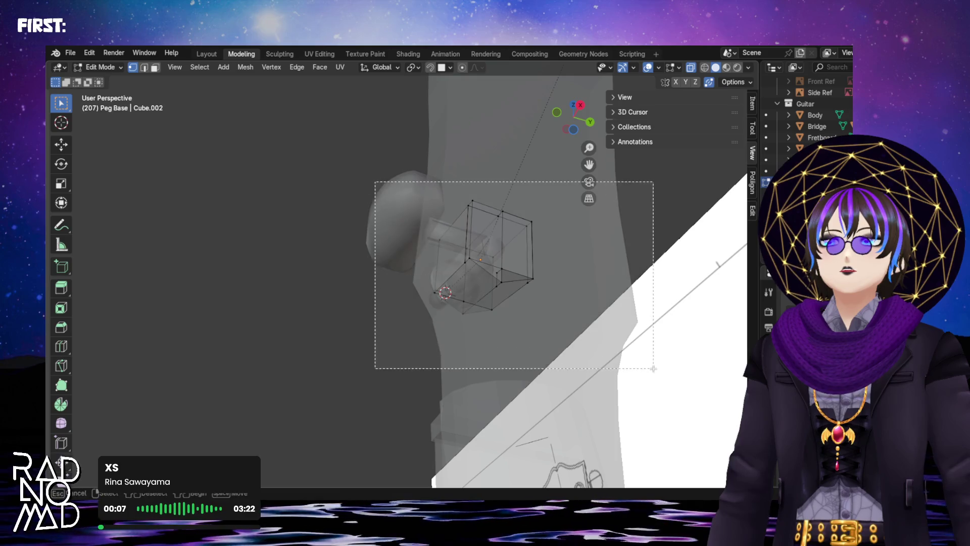
{"action": "left_click", "coordinate": [132, 53]}
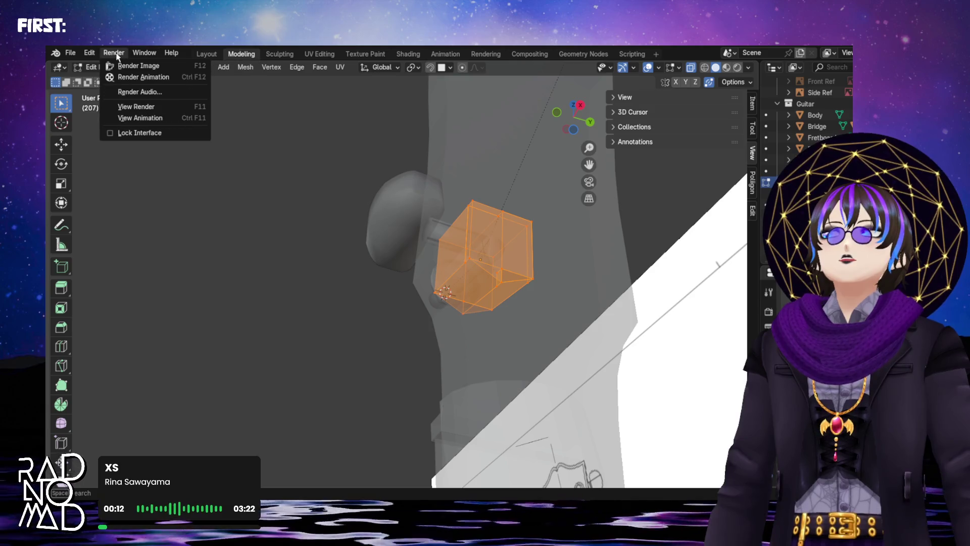
{"action": "left_click", "coordinate": [244, 66]}
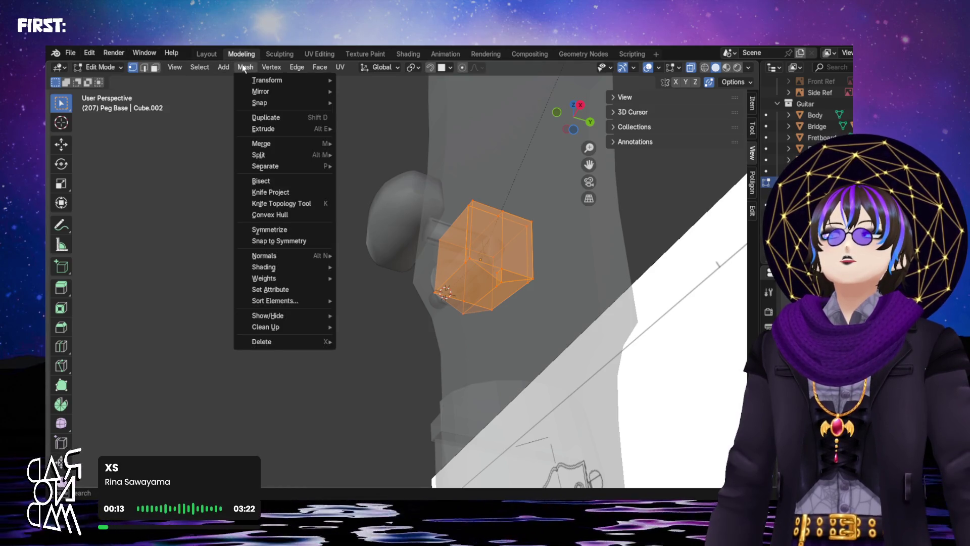
{"action": "left_click", "coordinate": [376, 258]}
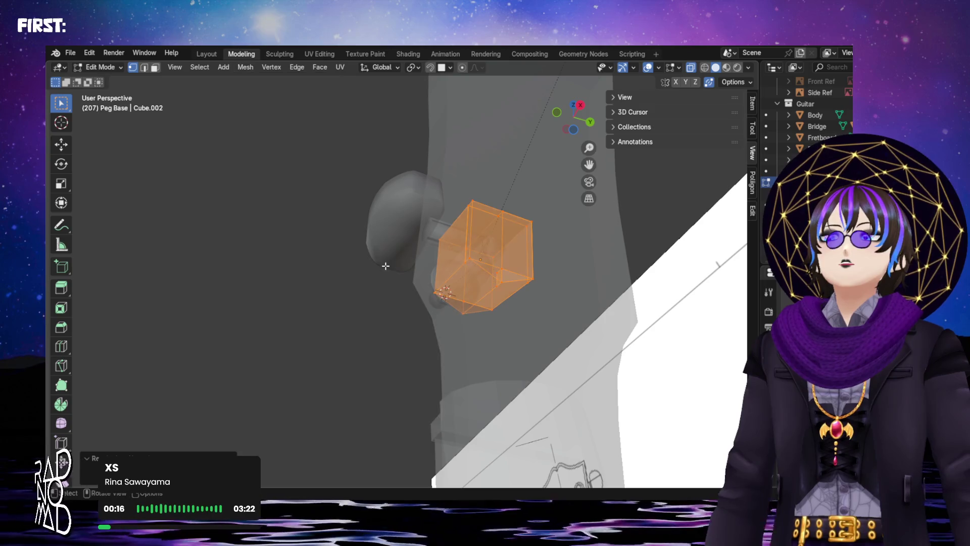
{"action": "key", "text": "Tab"}
{"action": "mouse_move", "coordinate": [577, 253]}
{"action": "middle_mouse_down"}
{"action": "mouse_move", "coordinate": [525, 270]}
{"action": "mouse_move", "coordinate": [547, 240]}
{"action": "middle_mouse_up"}
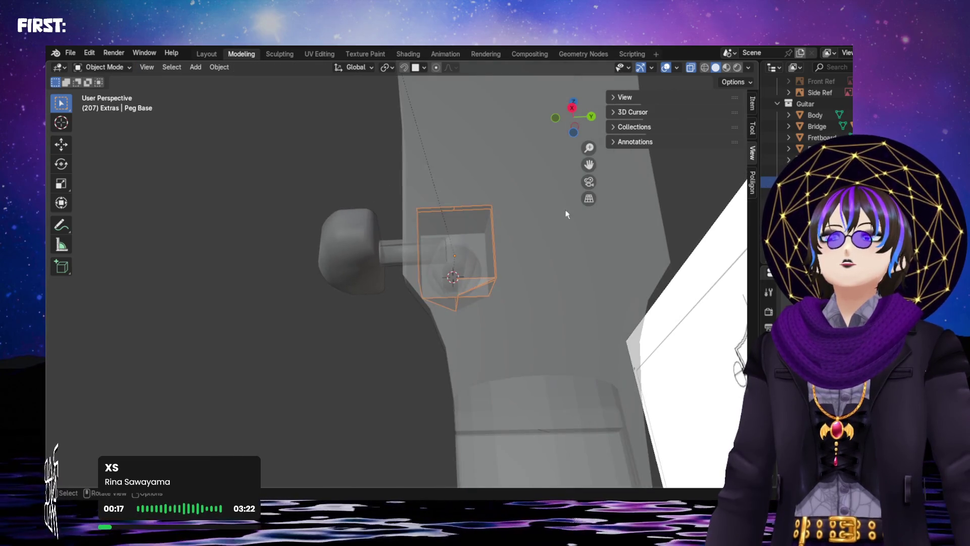
{"action": "mouse_move", "coordinate": [694, 67]}
{"action": "middle_mouse_down"}
{"action": "mouse_move", "coordinate": [502, 229]}
{"action": "mouse_move", "coordinate": [434, 262]}
{"action": "mouse_move", "coordinate": [526, 238]}
{"action": "mouse_move", "coordinate": [557, 189]}
{"action": "middle_mouse_up"}
{"action": "right_click", "coordinate": [493, 224]}
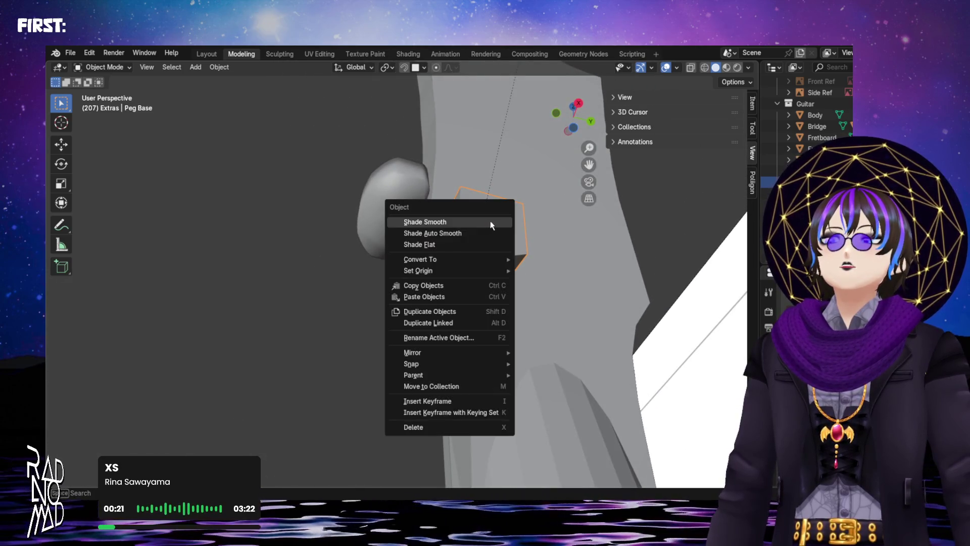
- Smooth-shade the peg base, then merge its overlapping vertices and recalculate its normals outward
{"action": "left_click", "coordinate": [492, 225]}
{"action": "mouse_move", "coordinate": [493, 225]}
{"action": "middle_mouse_down"}
{"action": "mouse_move", "coordinate": [443, 275]}
{"action": "mouse_move", "coordinate": [493, 282]}
{"action": "mouse_move", "coordinate": [456, 218]}
{"action": "mouse_move", "coordinate": [493, 260]}
{"action": "mouse_move", "coordinate": [491, 242]}
{"action": "middle_mouse_up"}
{"action": "key", "text": "Tab"}
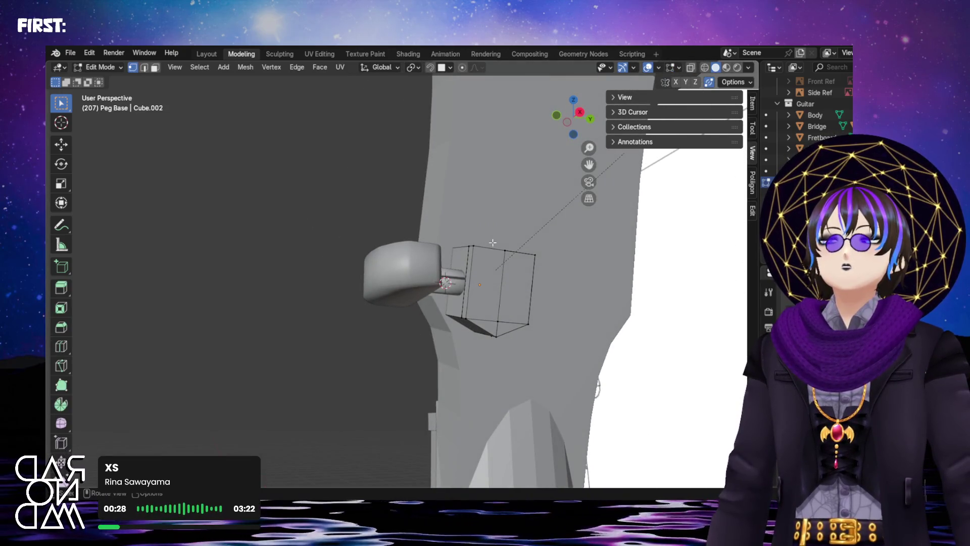
{"action": "left_click", "coordinate": [690, 67]}
{"action": "key", "text": "a"}
{"action": "key", "text": "m"}
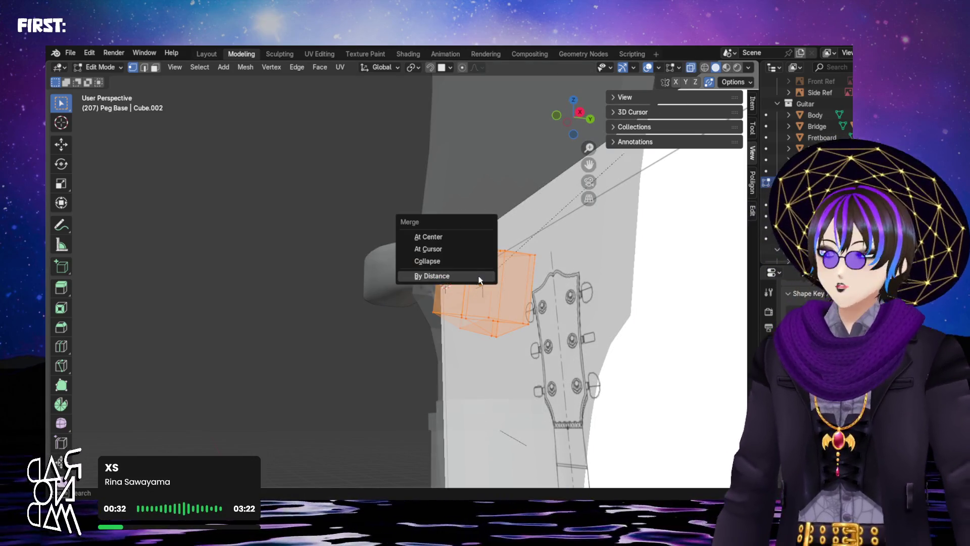
{"action": "left_click", "coordinate": [480, 277]}
{"action": "mouse_move", "coordinate": [481, 277]}
{"action": "middle_mouse_down"}
{"action": "mouse_move", "coordinate": [490, 288]}
{"action": "mouse_move", "coordinate": [462, 281]}
{"action": "middle_mouse_up"}
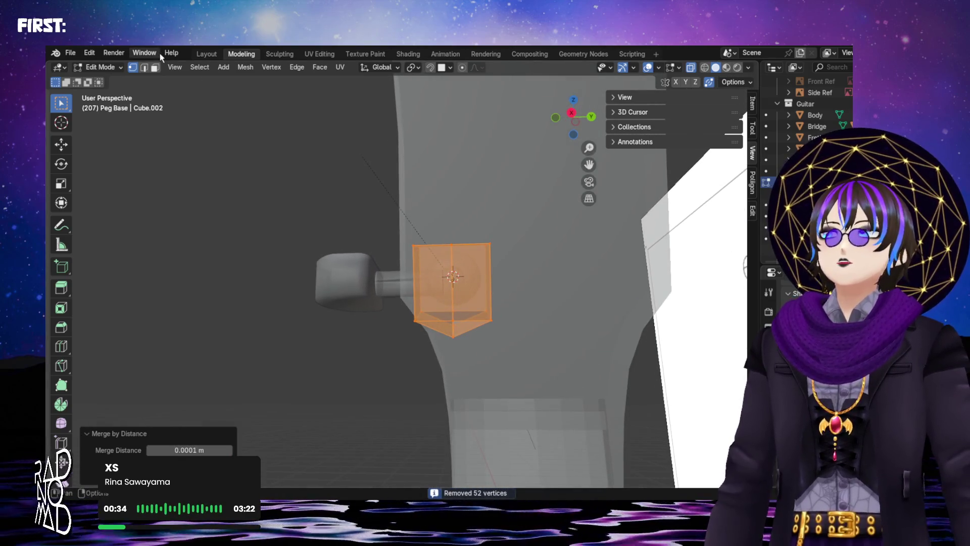
{"action": "left_click", "coordinate": [199, 67]}
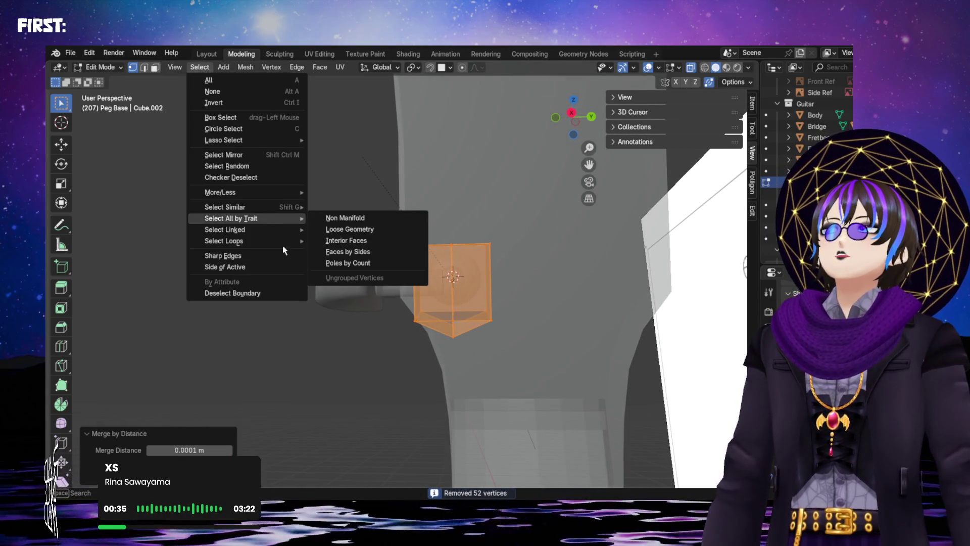
{"action": "left_click", "coordinate": [247, 68]}
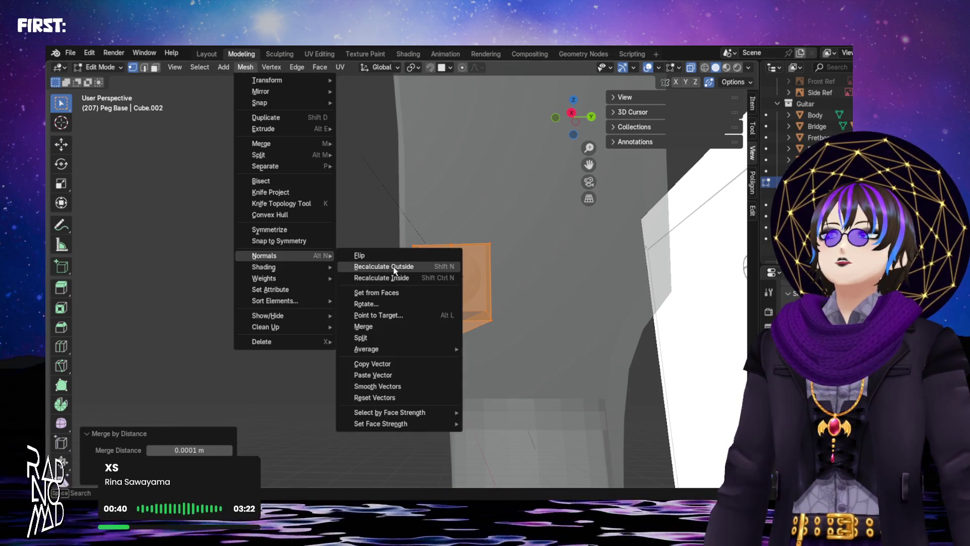
{"action": "left_click", "coordinate": [394, 270]}
{"action": "key", "text": "Tab"}
- Inspect the neck mesh in edit mode with solid shading, leaving it unchanged
{"action": "left_click", "coordinate": [529, 281]}
{"action": "key", "text": "Tab"}
{"action": "middle_click_drag", "start_coordinate": [487, 282], "coordinate": [478, 279]}
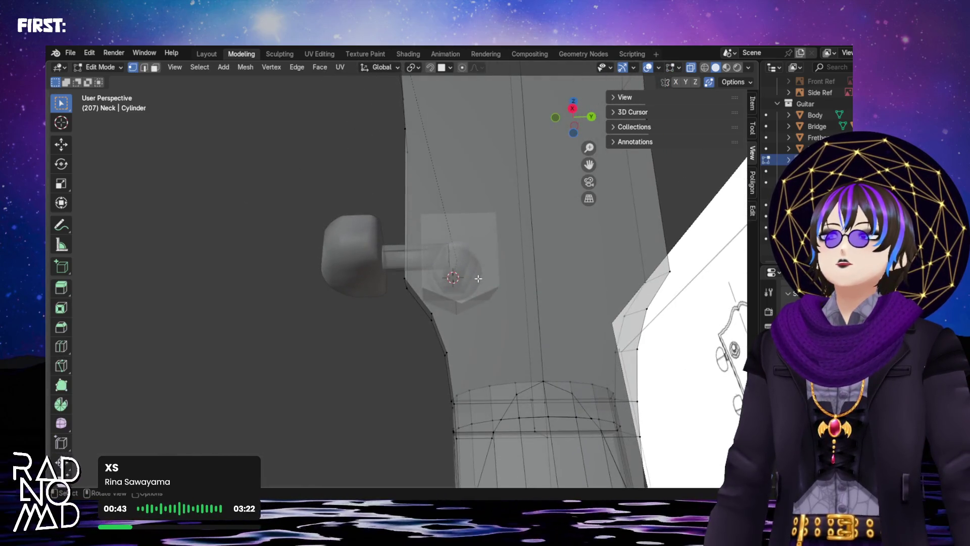
{"action": "left_click", "coordinate": [692, 67]}
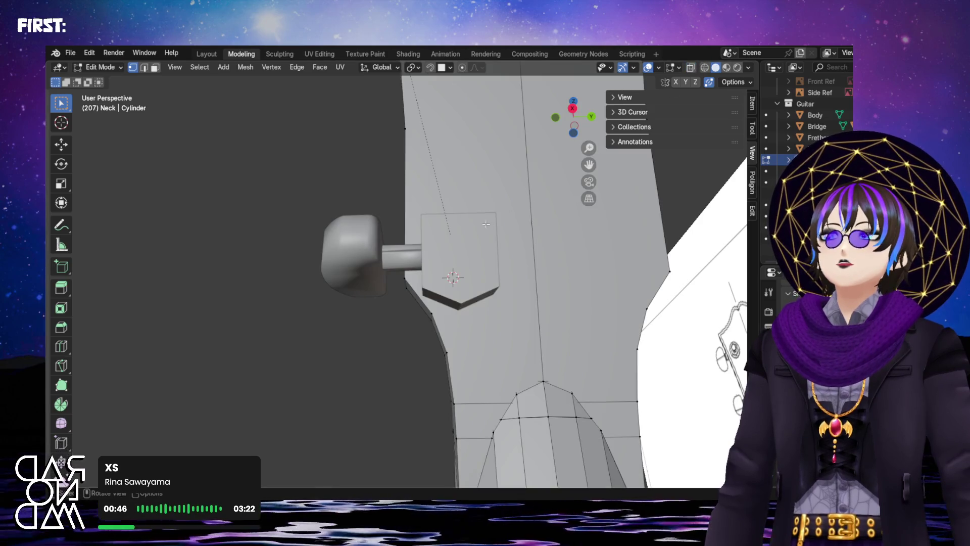
{"action": "right_click", "coordinate": [469, 245]}
{"action": "right_click", "coordinate": [469, 242]}
{"action": "key", "text": "Escape"}
{"action": "mouse_move", "coordinate": [473, 250]}
{"action": "middle_mouse_down"}
{"action": "mouse_move", "coordinate": [465, 282]}
{"action": "mouse_move", "coordinate": [484, 307]}
{"action": "mouse_move", "coordinate": [488, 293]}
{"action": "mouse_move", "coordinate": [460, 336]}
{"action": "mouse_move", "coordinate": [484, 287]}
{"action": "mouse_move", "coordinate": [542, 223]}
{"action": "mouse_move", "coordinate": [525, 172]}
{"action": "mouse_move", "coordinate": [496, 334]}
{"action": "mouse_move", "coordinate": [460, 316]}
{"action": "middle_mouse_up"}
{"action": "key", "text": "Tab"}
- Give the peg base Shade Smooth once more
{"action": "left_click", "coordinate": [447, 298]}
{"action": "right_click", "coordinate": [489, 284]}
{"action": "left_click", "coordinate": [486, 278]}
{"action": "scroll", "coordinate": [460, 316], "scroll_direction": "up", "scroll_amount": 5}
{"action": "scroll", "coordinate": [349, 321], "scroll_direction": "up", "scroll_amount": 3}
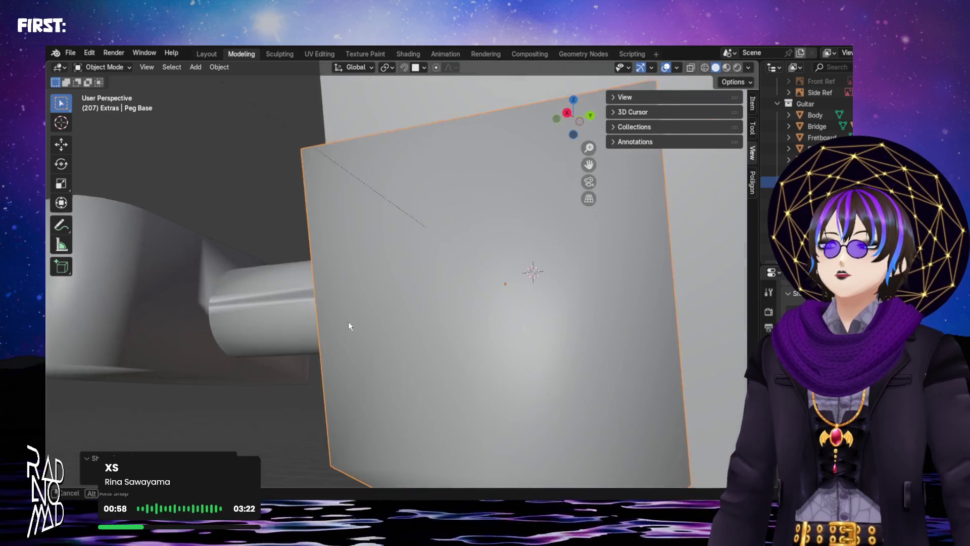
- Duplicate the tuning peg with Shift+D and place the copy higher on the headstock
{"action": "left_click", "coordinate": [293, 304]}
{"action": "mouse_move", "coordinate": [293, 308]}
{"action": "middle_mouse_down"}
{"action": "mouse_move", "coordinate": [351, 232]}
{"action": "mouse_move", "coordinate": [377, 263]}
{"action": "mouse_move", "coordinate": [480, 304]}
{"action": "mouse_move", "coordinate": [501, 295]}
{"action": "middle_mouse_up"}
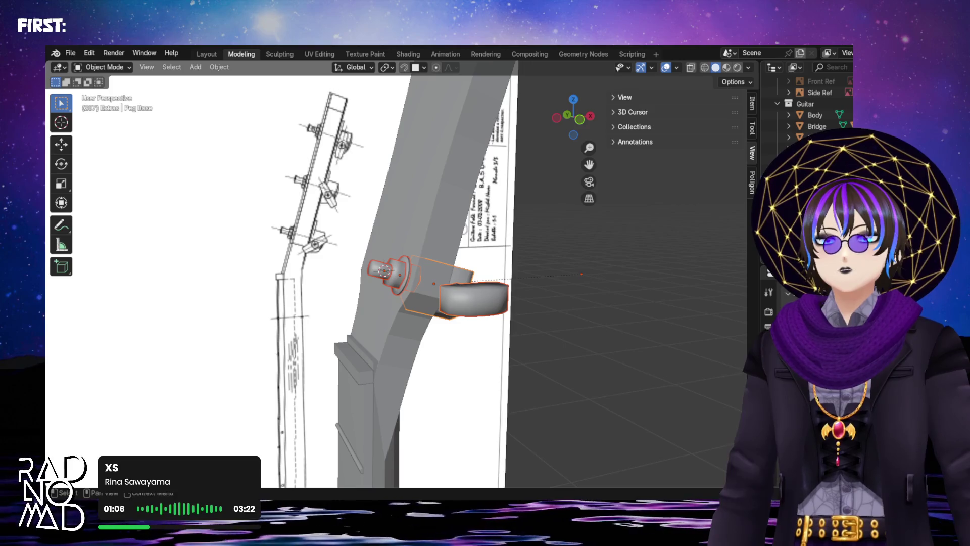
{"action": "mouse_move", "coordinate": [401, 306]}
{"action": "middle_mouse_down"}
{"action": "mouse_move", "coordinate": [456, 284]}
{"action": "mouse_move", "coordinate": [511, 298]}
{"action": "middle_mouse_up"}
{"action": "left_click_drag", "start_coordinate": [573, 116], "coordinate": [479, 321]}
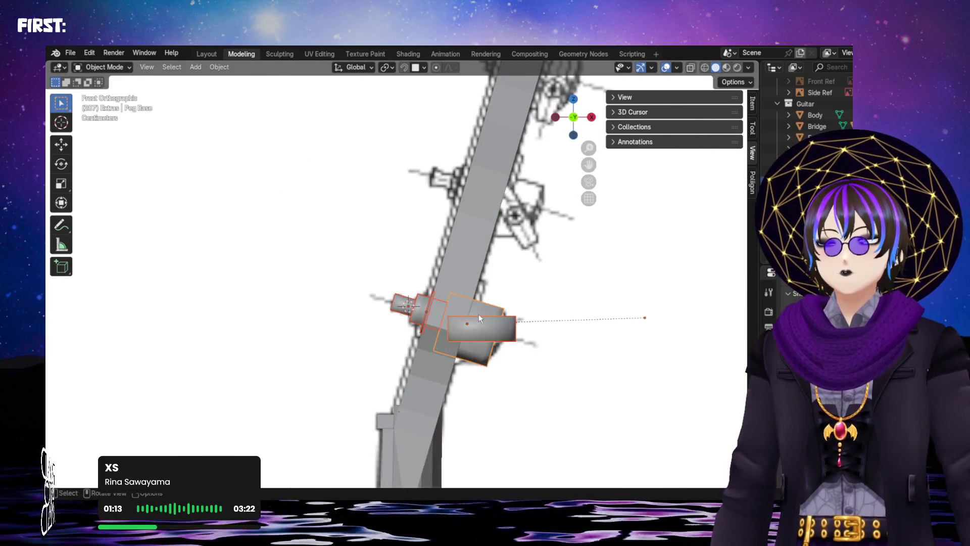
{"action": "mouse_move", "coordinate": [478, 314]}
{"action": "middle_mouse_down", "text": "ctrl"}
{"action": "mouse_move", "coordinate": [450, 360]}
{"action": "mouse_move", "coordinate": [495, 372]}
{"action": "mouse_move", "coordinate": [465, 332]}
{"action": "middle_mouse_up", "text": "ctrl"}
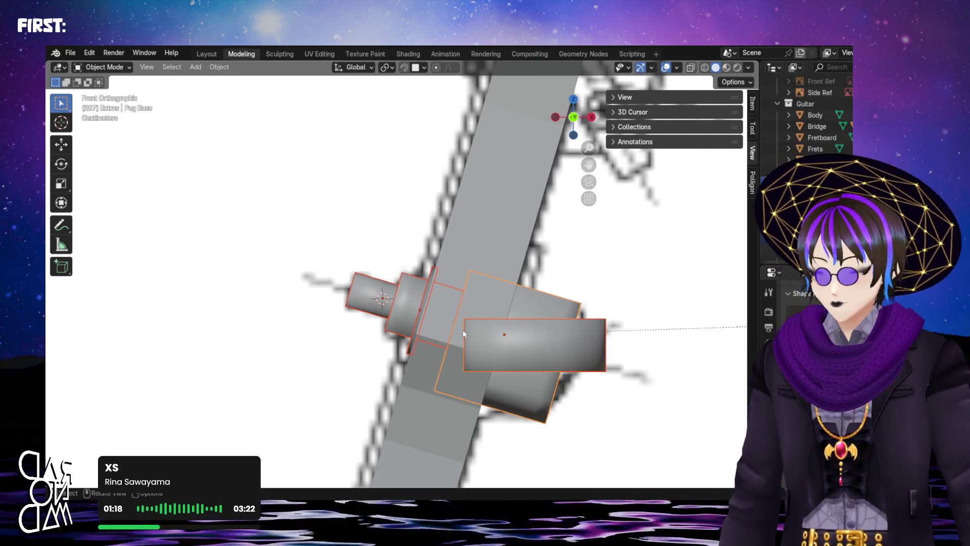
{"action": "scroll", "coordinate": [464, 330], "scroll_direction": "down", "scroll_amount": 3}
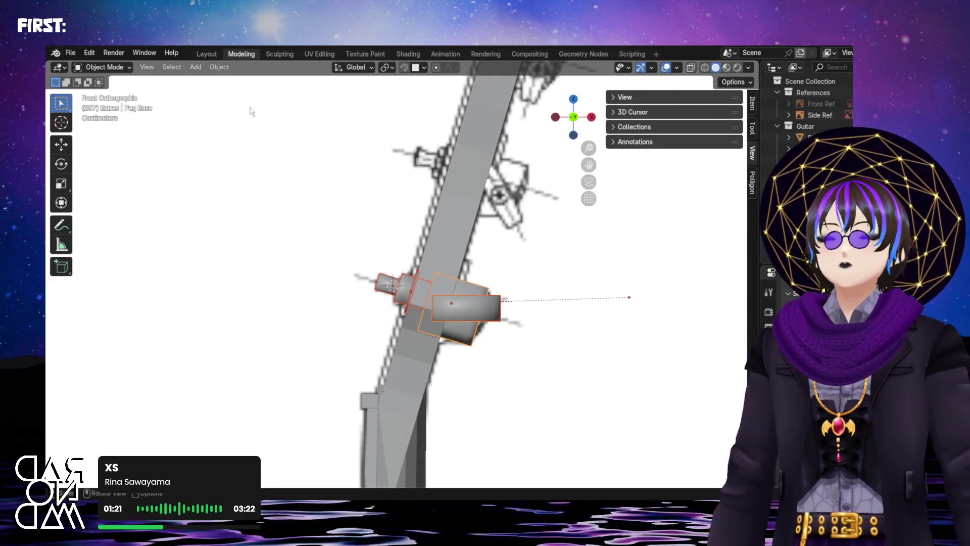
{"action": "left_click", "coordinate": [219, 66]}
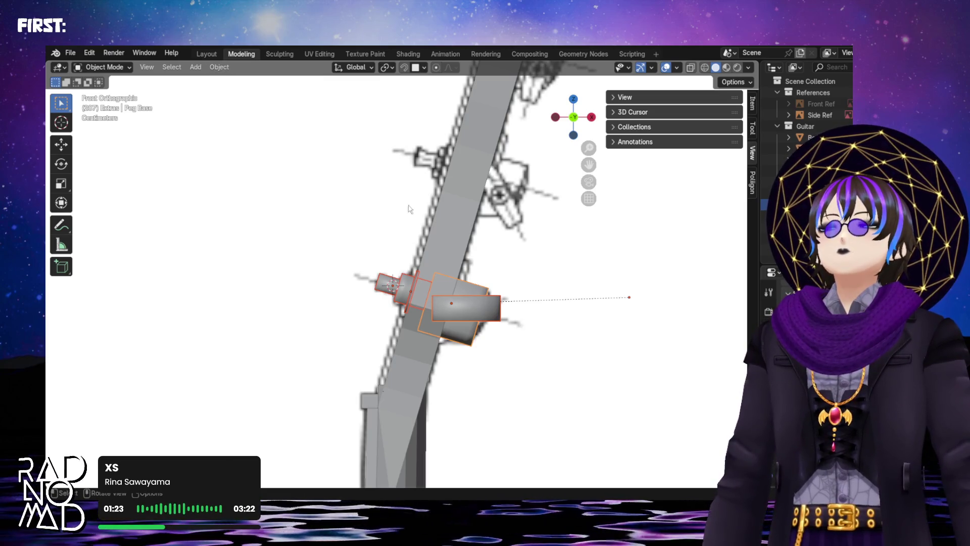
{"action": "key", "text": "shift+d"}
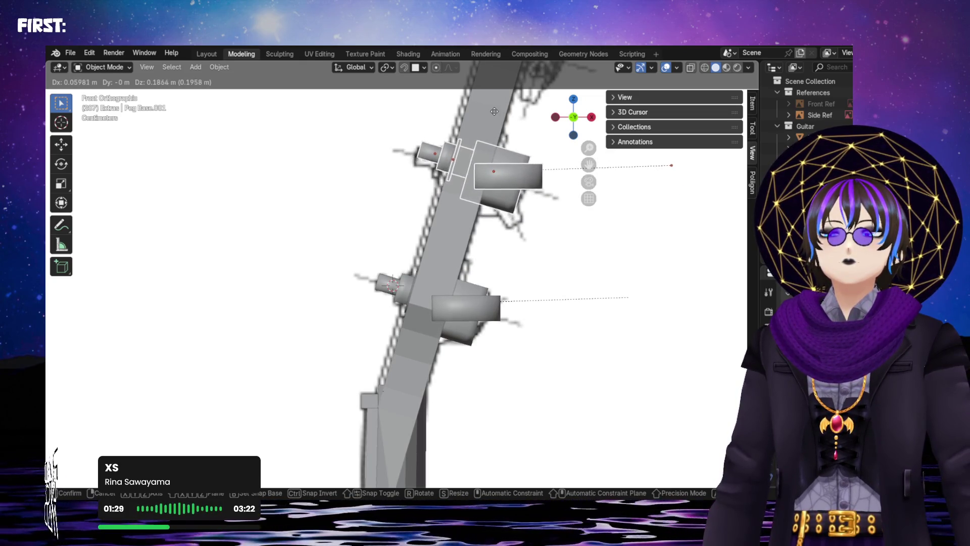
{"action": "left_click", "coordinate": [489, 117]}
{"action": "scroll", "coordinate": [469, 128], "scroll_direction": "up", "scroll_amount": 4}
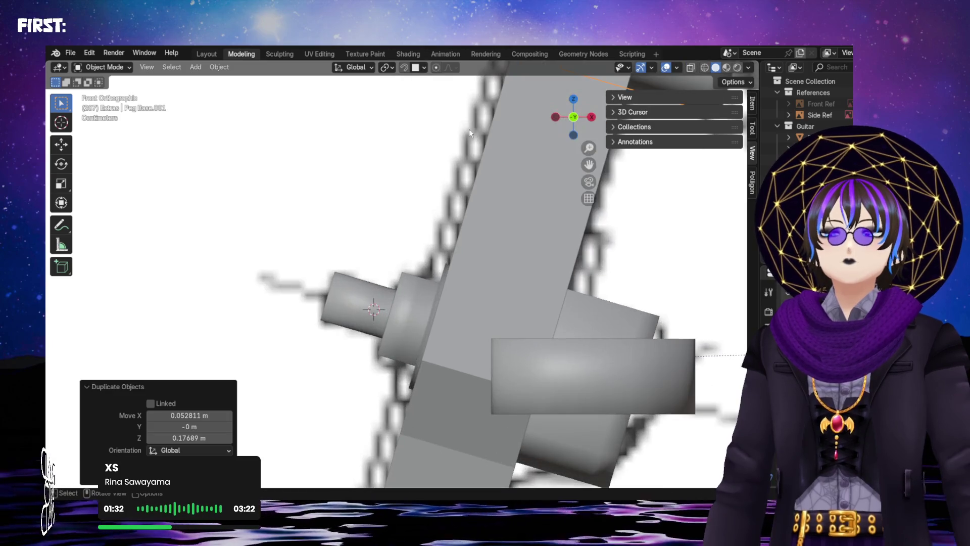
{"action": "middle_click_drag", "start_coordinate": [522, 148], "coordinate": [493, 176], "text": "shift"}
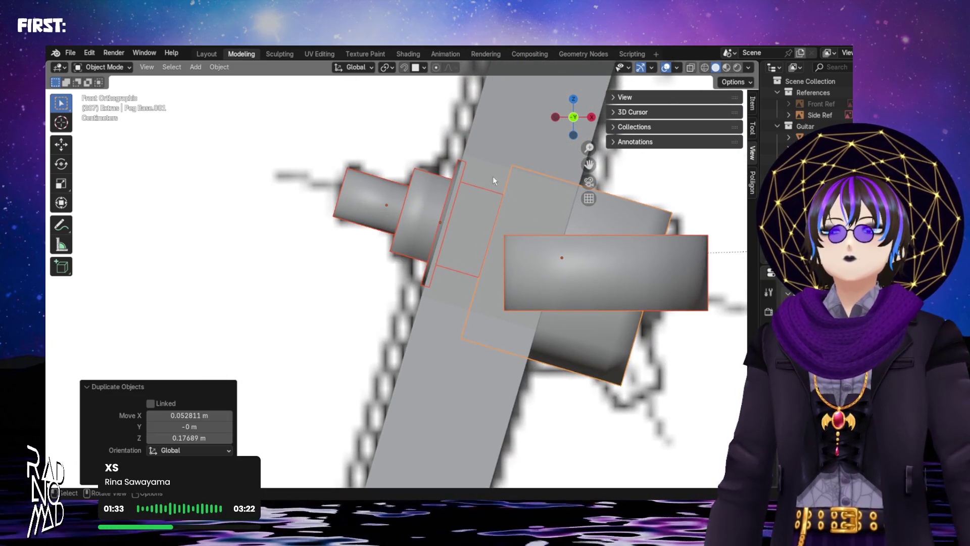
{"action": "key", "text": "g"}
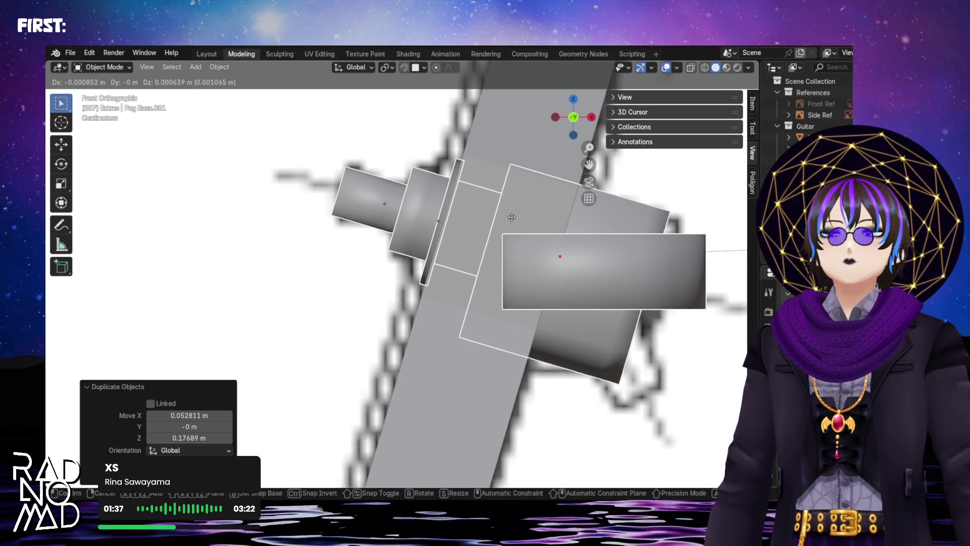
{"action": "left_click", "coordinate": [513, 217]}
{"action": "scroll", "coordinate": [512, 217], "scroll_direction": "down", "scroll_amount": 5}
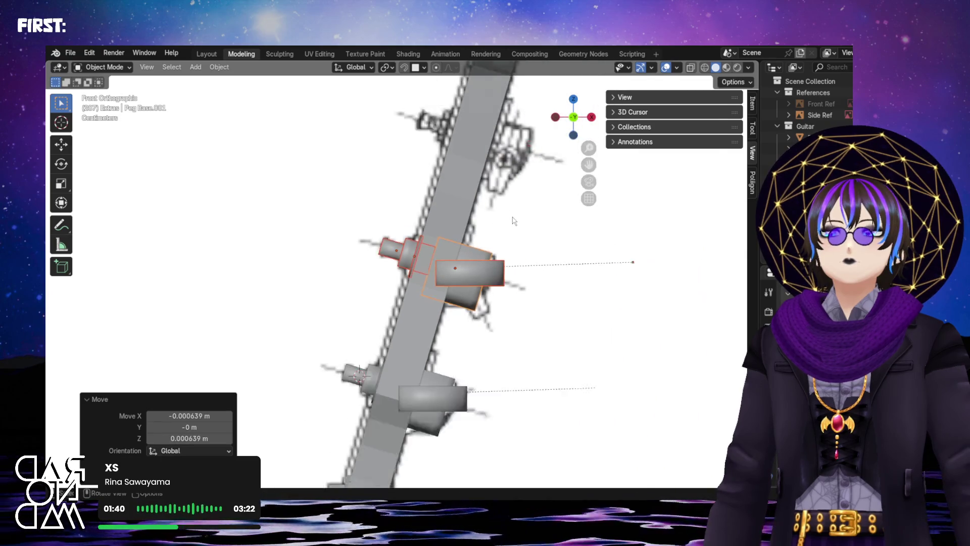
{"action": "scroll", "coordinate": [501, 250], "scroll_direction": "down", "scroll_amount": 2}
- Duplicate the peg again and position the third copy further up the headstock
{"action": "key", "text": "shift+d"}
{"action": "left_click", "coordinate": [473, 173]}
{"action": "scroll", "coordinate": [473, 173], "scroll_direction": "up", "scroll_amount": 4}
{"action": "scroll", "coordinate": [468, 308], "scroll_direction": "up", "scroll_amount": 2}
{"action": "scroll", "coordinate": [473, 335], "scroll_direction": "up", "scroll_amount": 2}
{"action": "key", "text": "g"}
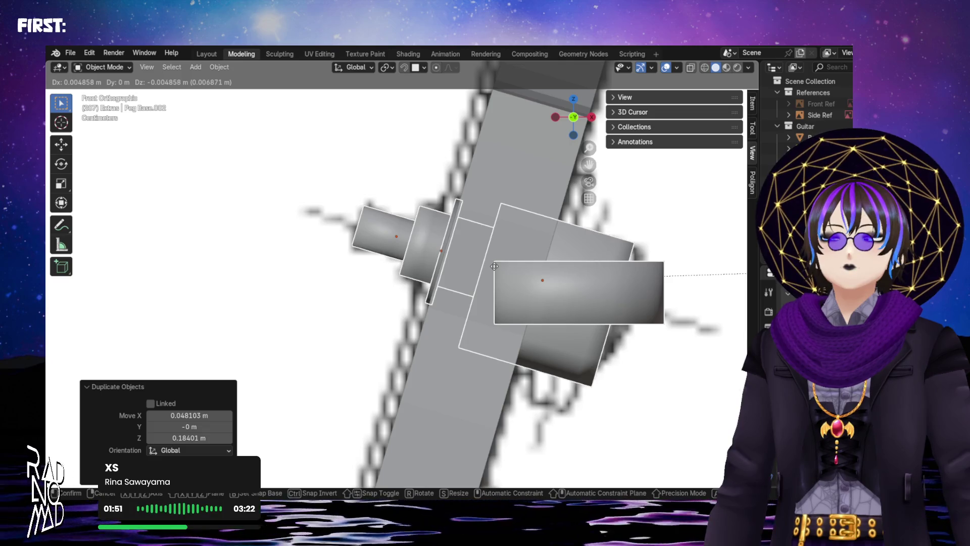
{"action": "left_click", "coordinate": [495, 265]}
{"action": "scroll", "coordinate": [493, 270], "scroll_direction": "down", "scroll_amount": 3}
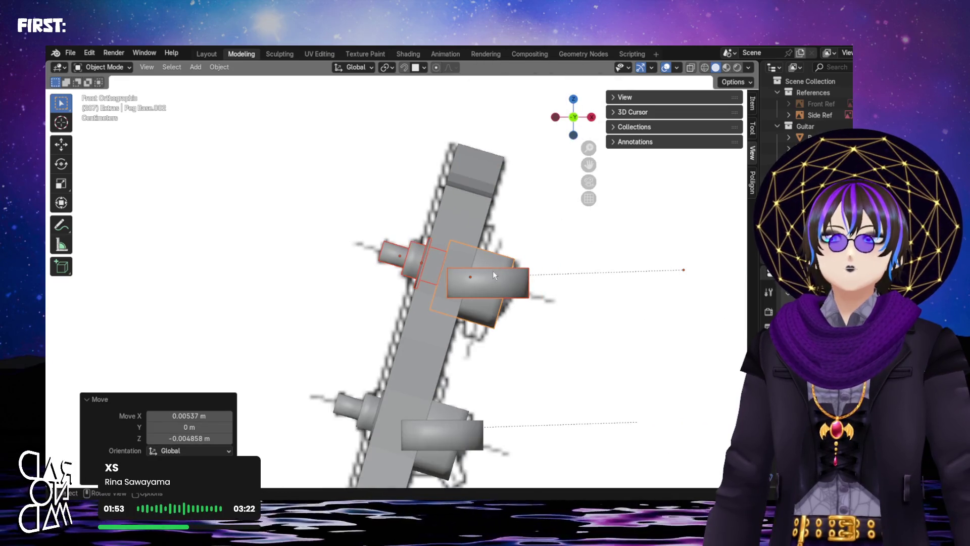
{"action": "middle_click_drag", "start_coordinate": [492, 270], "coordinate": [524, 289]}
{"action": "scroll", "coordinate": [392, 295], "scroll_direction": "up", "scroll_amount": 5}
{"action": "scroll", "coordinate": [392, 295], "scroll_direction": "down", "scroll_amount": 5}
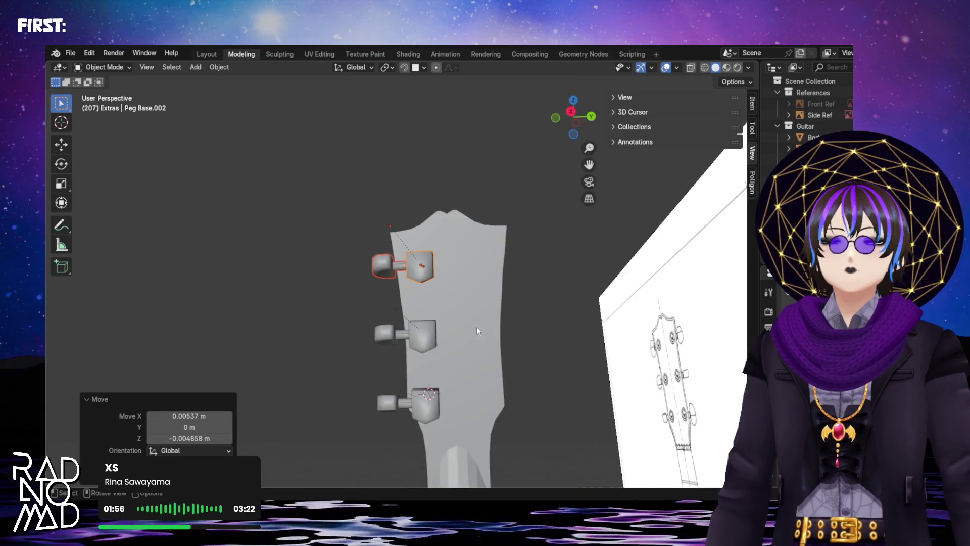
- Orbit around the headstock and switch to Left Orthographic view to check the three pegs
{"action": "mouse_move", "coordinate": [473, 324]}
{"action": "middle_mouse_down", "text": "shift"}
{"action": "mouse_move", "coordinate": [537, 305]}
{"action": "mouse_move", "coordinate": [489, 340]}
{"action": "mouse_move", "coordinate": [446, 330]}
{"action": "middle_mouse_up", "text": "shift"}
{"action": "scroll", "coordinate": [448, 329], "scroll_direction": "up", "scroll_amount": 3}
{"action": "scroll", "coordinate": [448, 329], "scroll_direction": "down", "scroll_amount": 2}
{"action": "mouse_move", "coordinate": [477, 291]}
{"action": "middle_mouse_down"}
{"action": "mouse_move", "coordinate": [402, 278]}
{"action": "mouse_move", "coordinate": [441, 281]}
{"action": "mouse_move", "coordinate": [468, 248]}
{"action": "mouse_move", "coordinate": [454, 298]}
{"action": "mouse_move", "coordinate": [461, 275]}
{"action": "mouse_move", "coordinate": [471, 312]}
{"action": "mouse_move", "coordinate": [432, 345]}
{"action": "mouse_move", "coordinate": [614, 383]}
{"action": "mouse_move", "coordinate": [508, 336]}
{"action": "mouse_move", "coordinate": [439, 368]}
{"action": "mouse_move", "coordinate": [411, 364]}
{"action": "middle_mouse_up"}
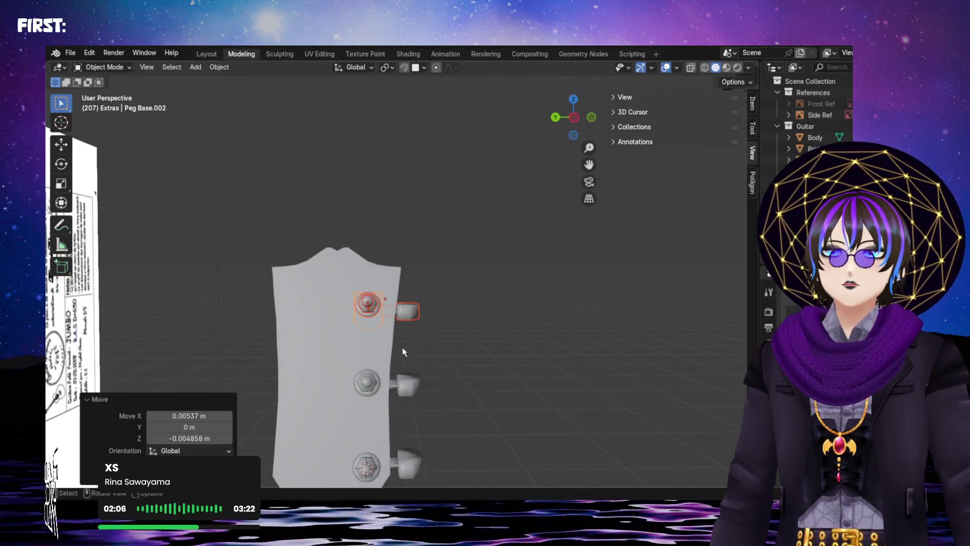
{"action": "scroll", "coordinate": [411, 364], "scroll_direction": "up", "scroll_amount": 3}
{"action": "mouse_move", "coordinate": [478, 377]}
{"action": "middle_mouse_down"}
{"action": "mouse_move", "coordinate": [470, 371]}
{"action": "mouse_move", "coordinate": [483, 260]}
{"action": "mouse_move", "coordinate": [498, 266]}
{"action": "mouse_move", "coordinate": [497, 292]}
{"action": "mouse_move", "coordinate": [457, 339]}
{"action": "mouse_move", "coordinate": [422, 409]}
{"action": "mouse_move", "coordinate": [377, 382]}
{"action": "mouse_move", "coordinate": [306, 393]}
{"action": "mouse_move", "coordinate": [472, 372]}
{"action": "mouse_move", "coordinate": [453, 394]}
{"action": "mouse_move", "coordinate": [431, 288]}
{"action": "mouse_move", "coordinate": [411, 305]}
{"action": "mouse_move", "coordinate": [407, 340]}
{"action": "mouse_move", "coordinate": [376, 333]}
{"action": "mouse_move", "coordinate": [370, 350]}
{"action": "mouse_move", "coordinate": [383, 388]}
{"action": "mouse_move", "coordinate": [348, 388]}
{"action": "mouse_move", "coordinate": [367, 336]}
{"action": "mouse_move", "coordinate": [377, 339]}
{"action": "mouse_move", "coordinate": [232, 334]}
{"action": "middle_mouse_up"}
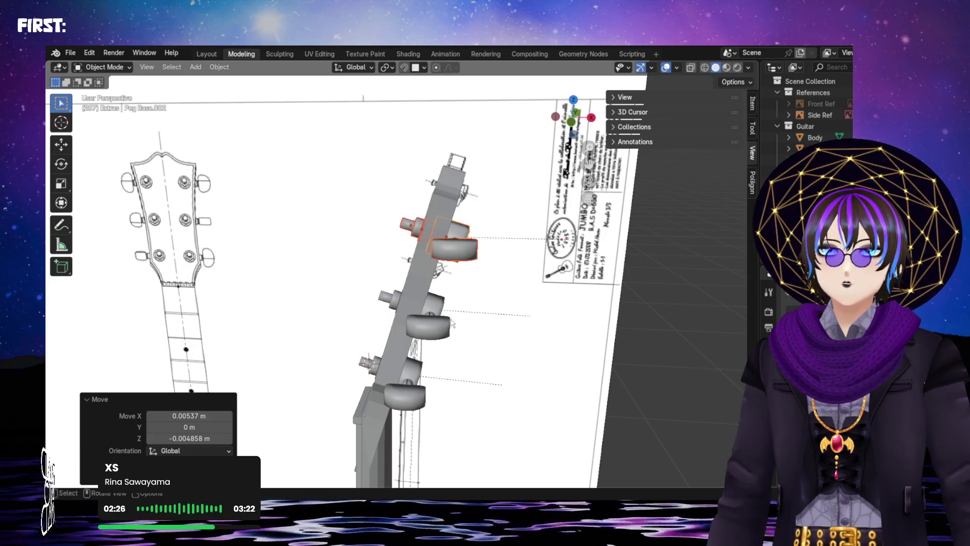
{"action": "left_click_drag", "start_coordinate": [576, 114], "coordinate": [572, 121]}
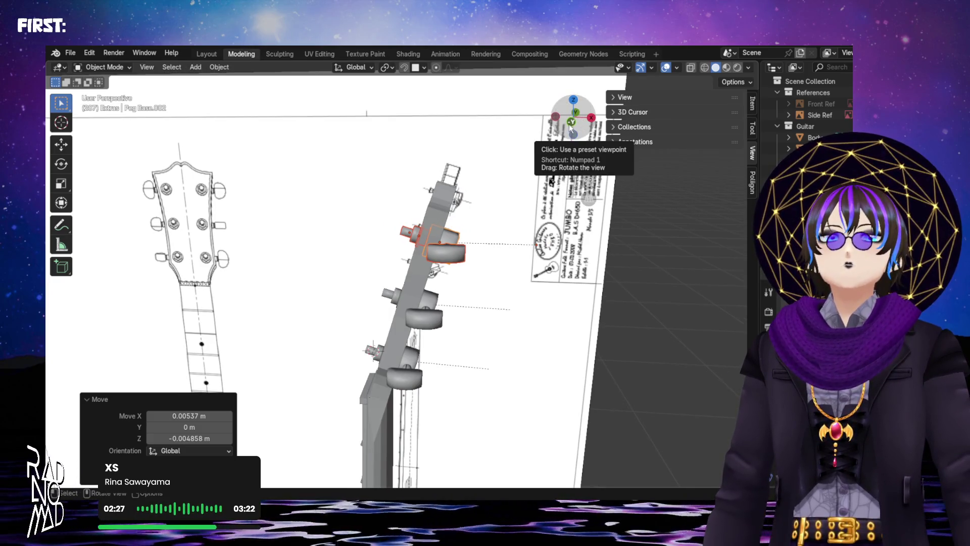
{"action": "left_click", "coordinate": [572, 127]}
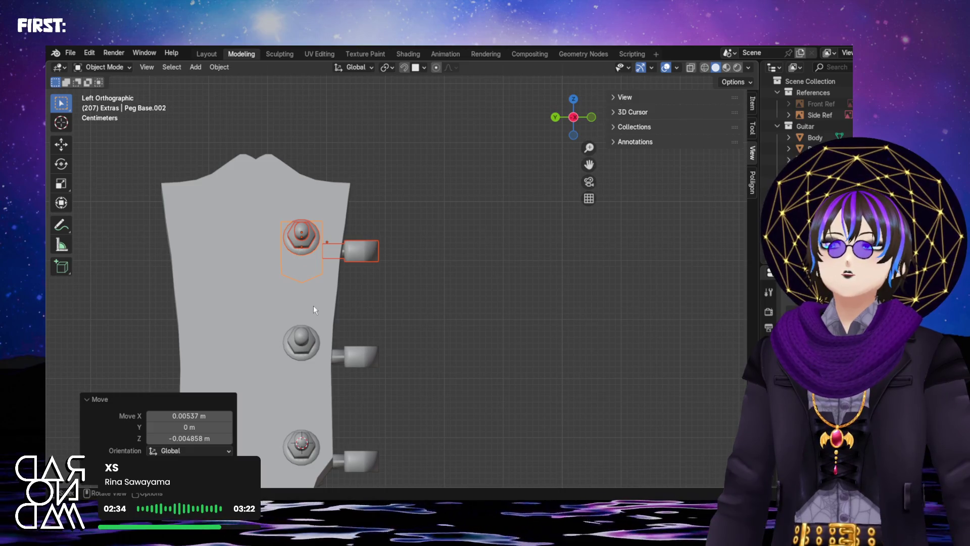
- Nudge the middle tuning peg along Y into line with the pegs above and below
{"action": "middle_click_drag", "start_coordinate": [313, 305], "coordinate": [441, 229], "text": "shift"}
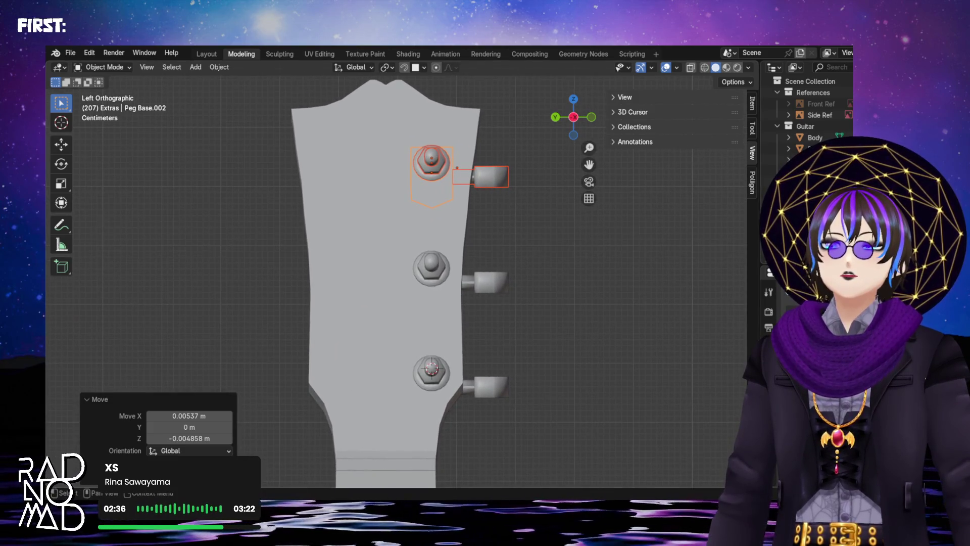
{"action": "left_click", "coordinate": [430, 269]}
{"action": "scroll", "coordinate": [811, 114], "scroll_direction": "down", "scroll_amount": 3}
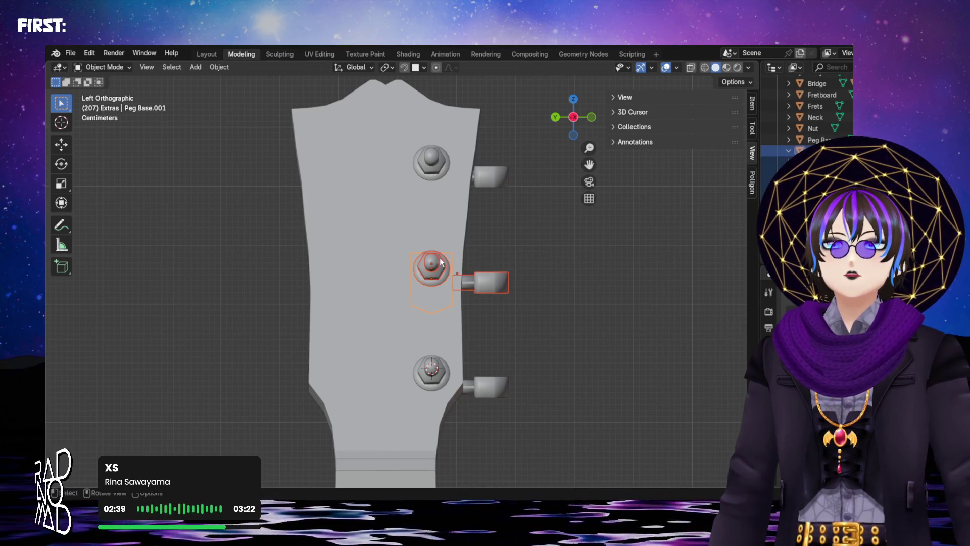
{"action": "key", "text": "y"}
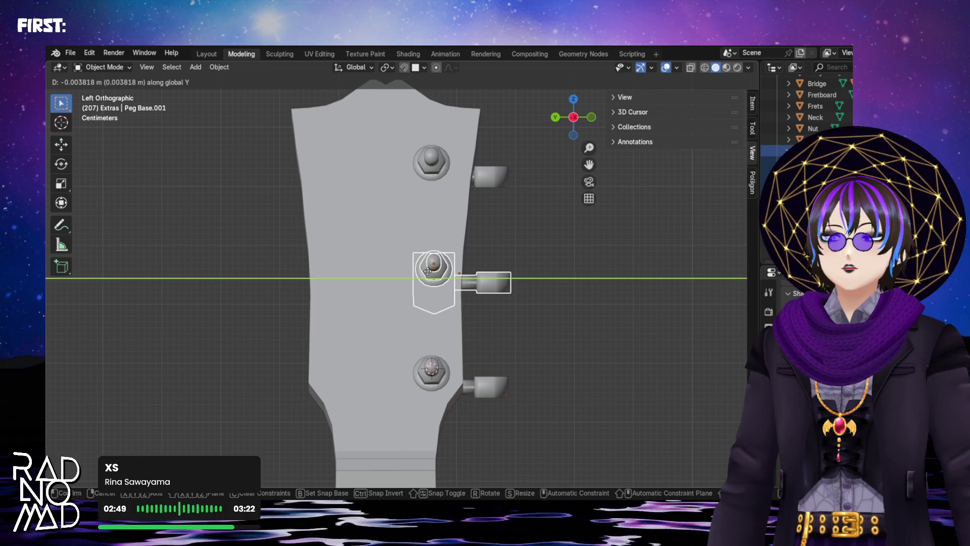
{"action": "left_click", "coordinate": [427, 270]}
{"action": "middle_click_drag", "start_coordinate": [428, 271], "coordinate": [485, 273]}
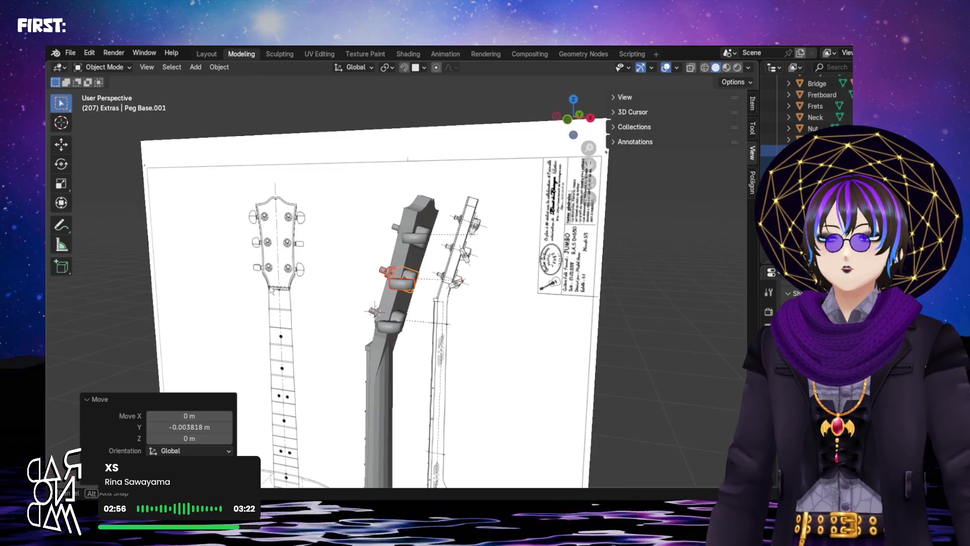
{"action": "mouse_move", "coordinate": [485, 273]}
{"action": "middle_mouse_down"}
{"action": "mouse_move", "coordinate": [284, 291]}
{"action": "mouse_move", "coordinate": [345, 263]}
{"action": "mouse_move", "coordinate": [394, 258]}
{"action": "middle_mouse_up"}
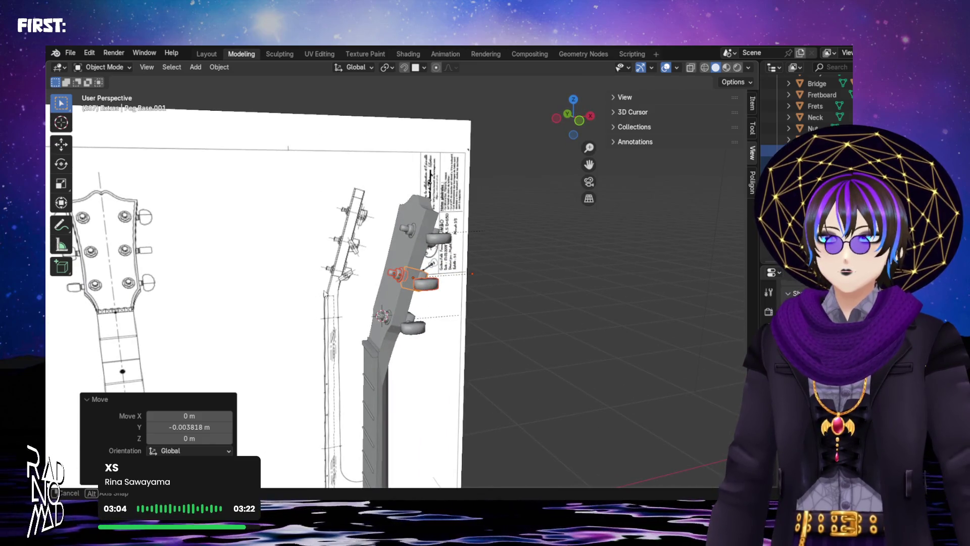
{"action": "middle_click_drag", "start_coordinate": [394, 258], "coordinate": [390, 258]}
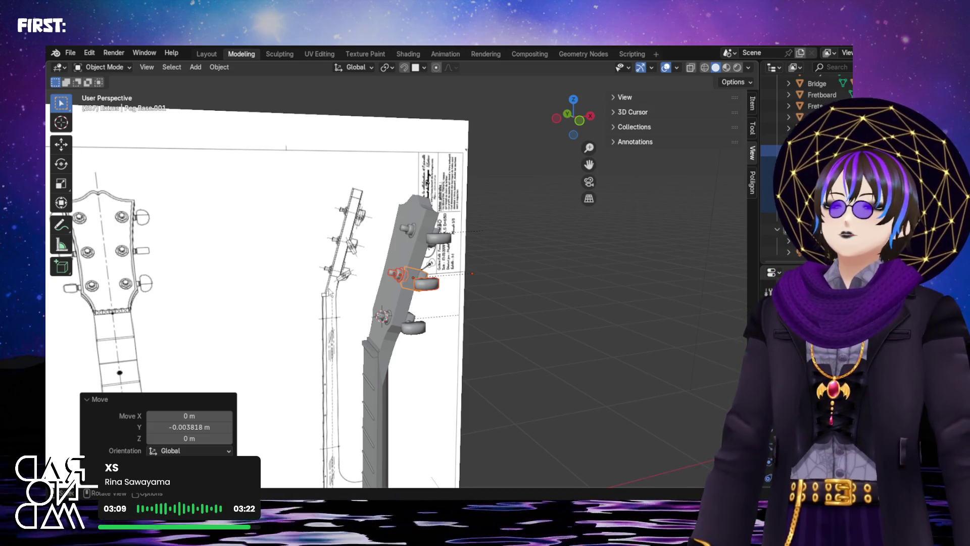
{"action": "middle_click_drag", "start_coordinate": [121, 292], "coordinate": [341, 192], "text": "shift"}
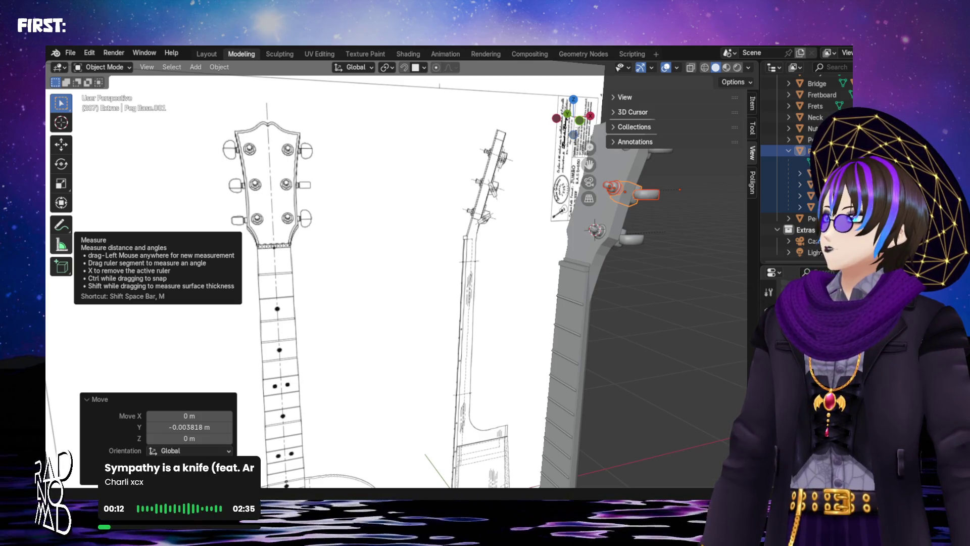
{"action": "mouse_move", "coordinate": [250, 319]}
{"action": "middle_mouse_down"}
{"action": "mouse_move", "coordinate": [309, 332]}
{"action": "mouse_move", "coordinate": [466, 303]}
{"action": "middle_mouse_up"}
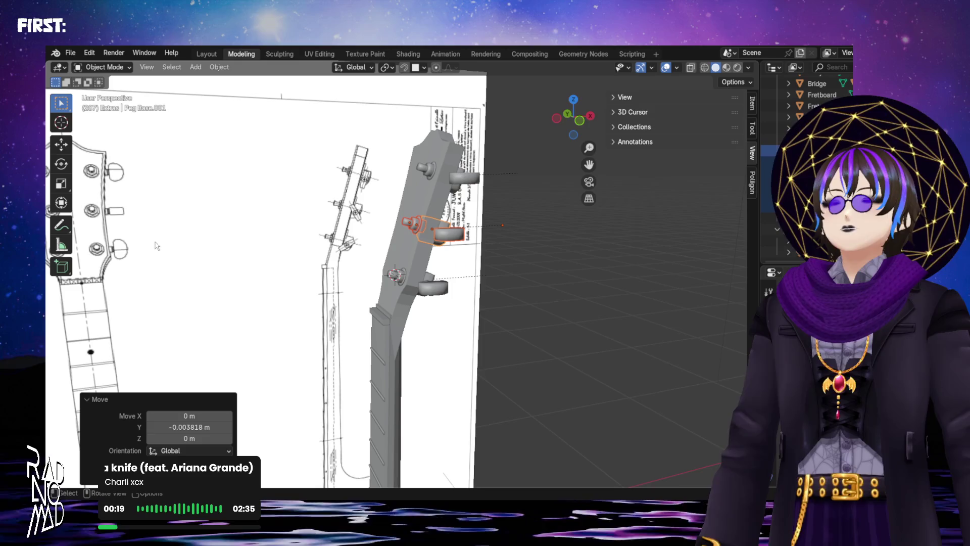
{"action": "left_click", "coordinate": [563, 117]}
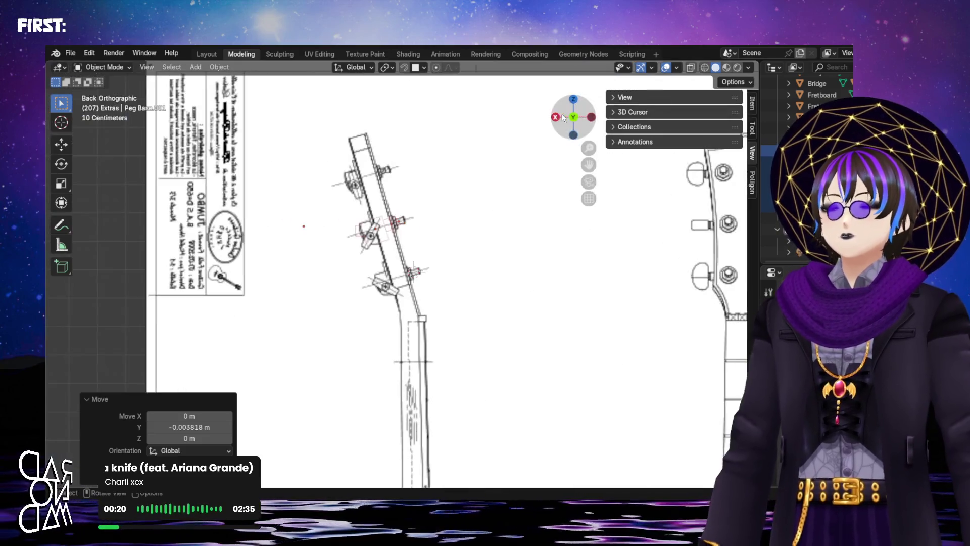
{"action": "left_click", "coordinate": [559, 119]}
{"action": "left_click_drag", "start_coordinate": [554, 122], "coordinate": [502, 216]}
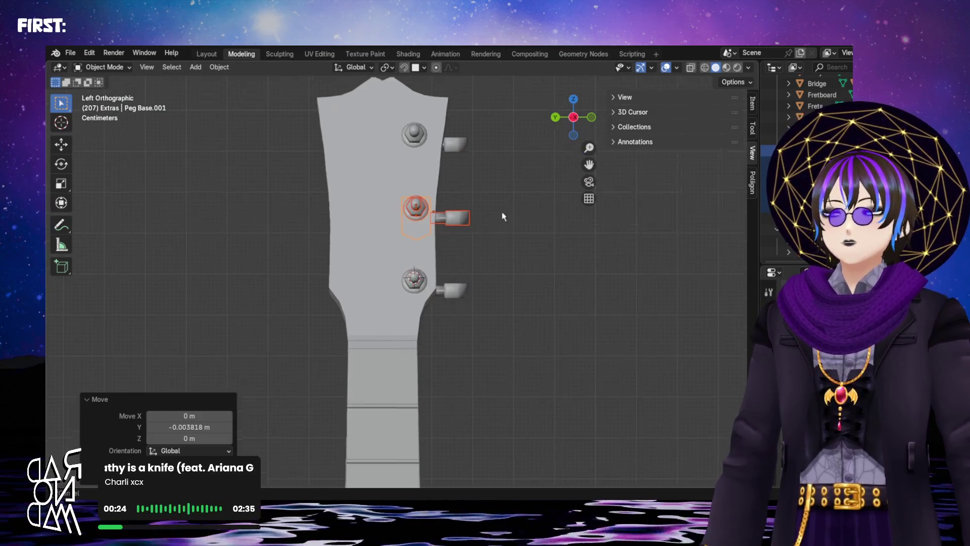
{"action": "scroll", "coordinate": [502, 217], "scroll_direction": "up", "scroll_amount": 3}
{"action": "mouse_move", "coordinate": [427, 321]}
{"action": "middle_mouse_down", "text": "shift"}
{"action": "mouse_move", "coordinate": [442, 262]}
{"action": "mouse_move", "coordinate": [406, 257]}
{"action": "mouse_move", "coordinate": [400, 405]}
{"action": "middle_mouse_up", "text": "shift"}
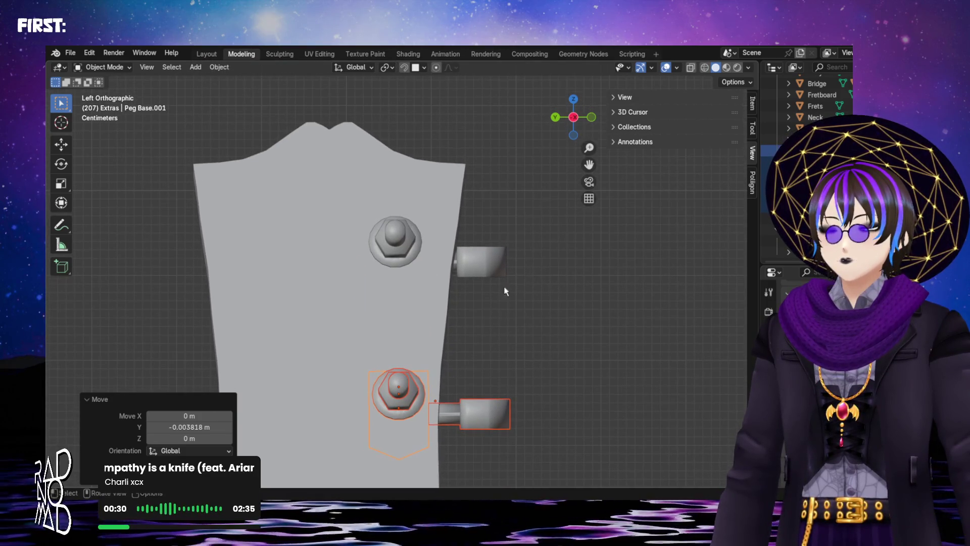
{"action": "scroll", "coordinate": [807, 107], "scroll_direction": "up", "scroll_amount": 3}
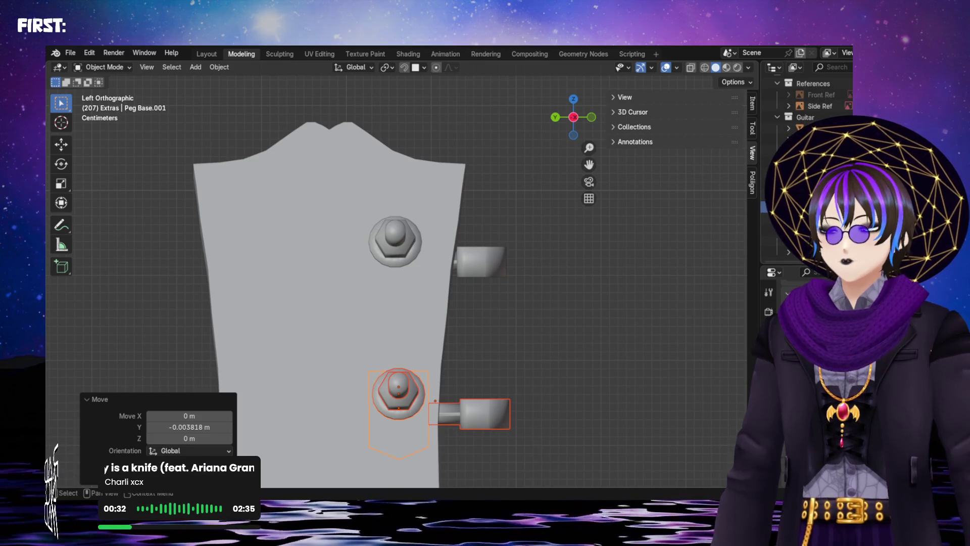
- Move the top peg base with its tuner key sideways along Y into the peg column
{"action": "middle_click_drag", "start_coordinate": [742, 214], "coordinate": [758, 159], "text": "shift"}
{"action": "scroll", "coordinate": [807, 121], "scroll_direction": "down", "scroll_amount": 3}
{"action": "left_click", "coordinate": [810, 138]}
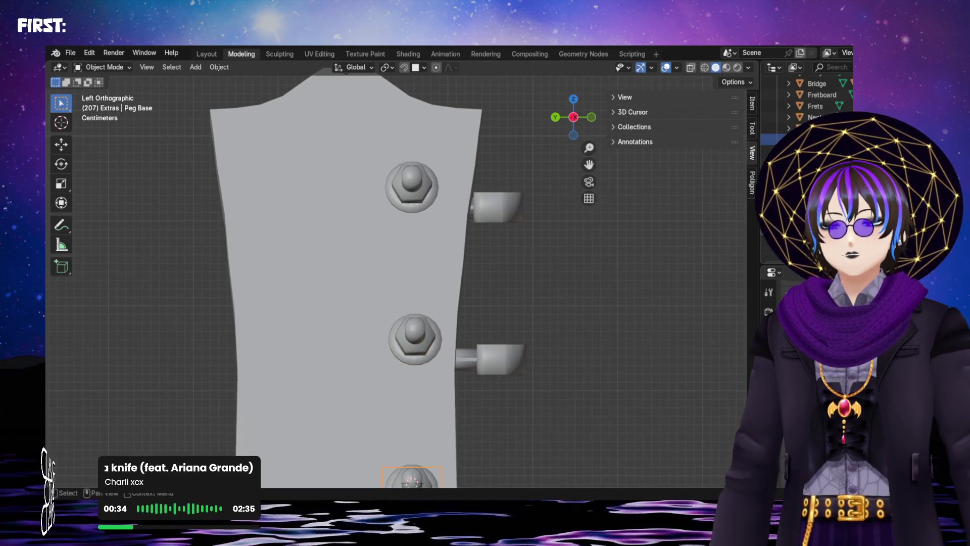
{"action": "key", "text": "g"}
{"action": "left_click", "coordinate": [425, 208]}
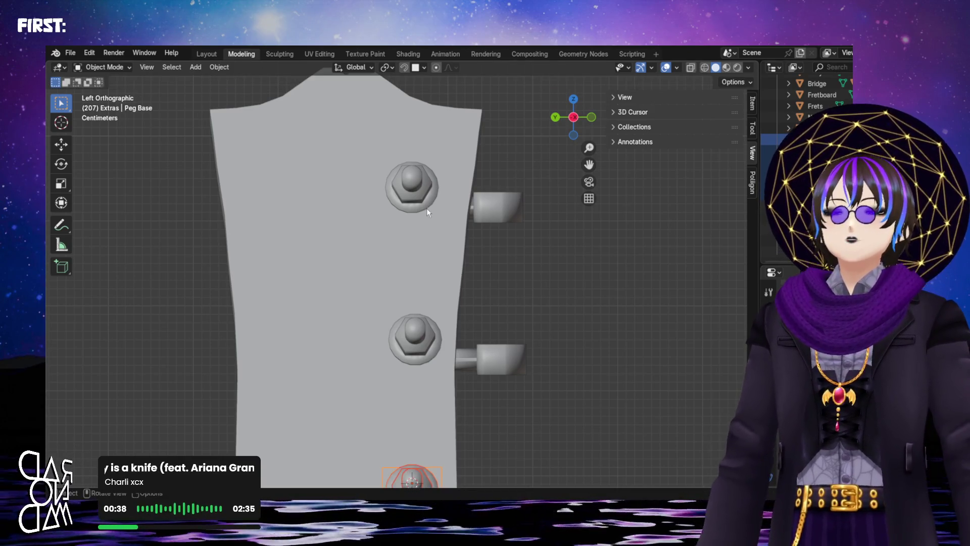
{"action": "scroll", "coordinate": [807, 151], "scroll_direction": "up", "scroll_amount": 5}
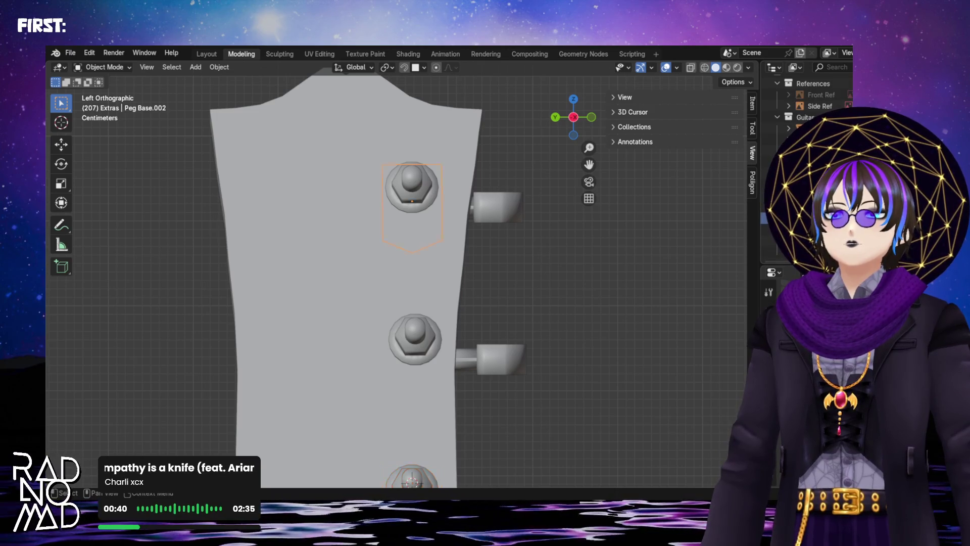
{"action": "scroll", "coordinate": [807, 106], "scroll_direction": "down", "scroll_amount": 3}
{"action": "left_click", "coordinate": [497, 206], "text": "shift"}
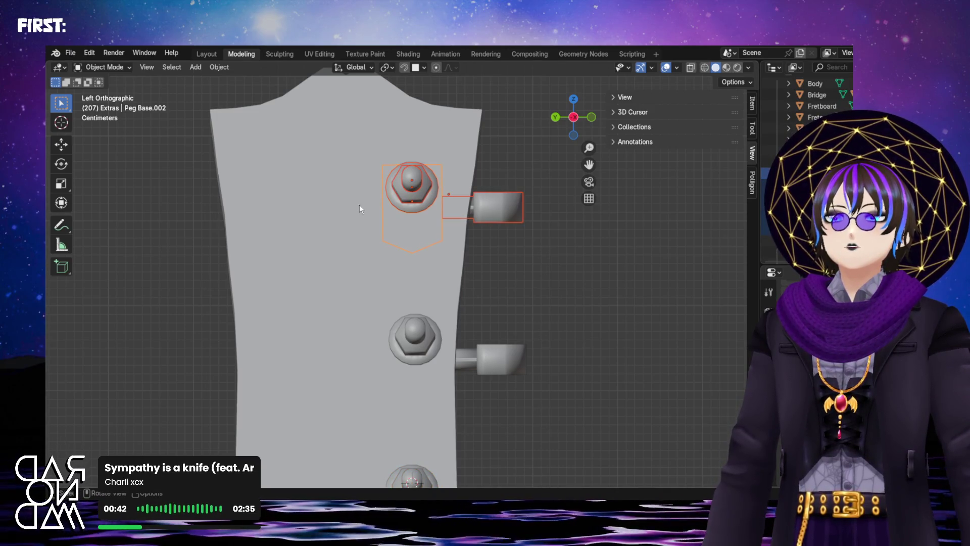
{"action": "key", "text": "g"}
{"action": "key", "text": "y"}
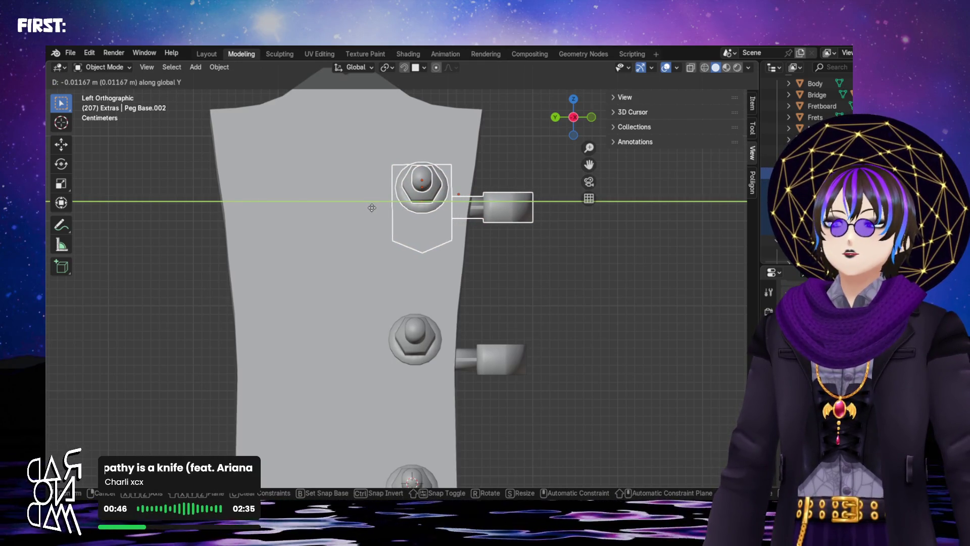
{"action": "left_click", "coordinate": [376, 207]}
{"action": "scroll", "coordinate": [386, 211], "scroll_direction": "down", "scroll_amount": 4}
{"action": "scroll", "coordinate": [402, 237], "scroll_direction": "up", "scroll_amount": 1}
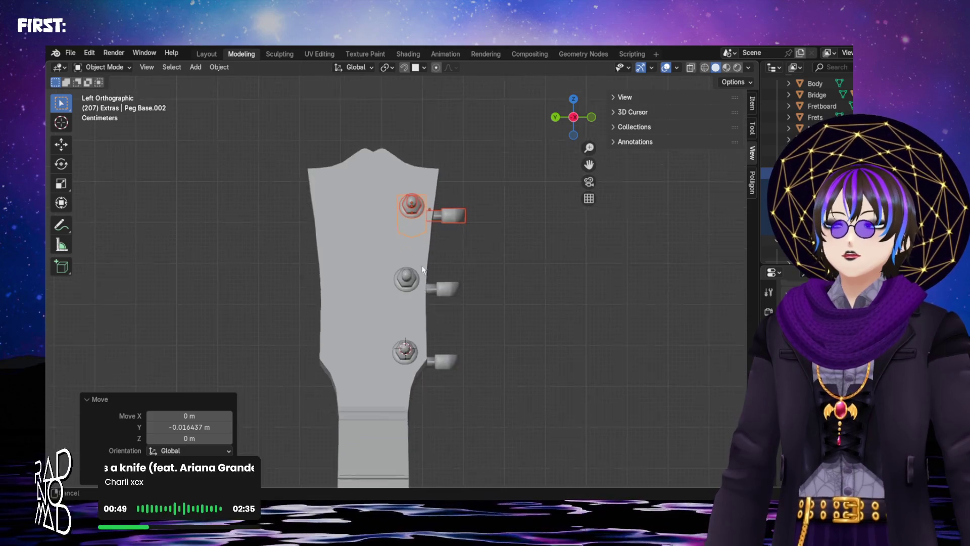
{"action": "scroll", "coordinate": [421, 277], "scroll_direction": "up", "scroll_amount": 3}
{"action": "scroll", "coordinate": [457, 298], "scroll_direction": "up", "scroll_amount": 2}
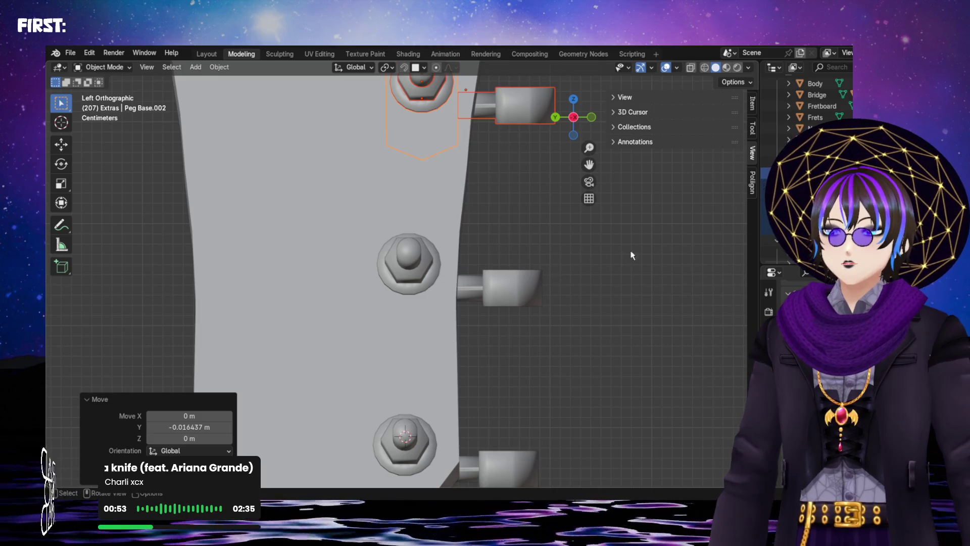
- Shift the middle peg along Y so all three right-hand pegs line up
{"action": "left_click", "coordinate": [410, 262]}
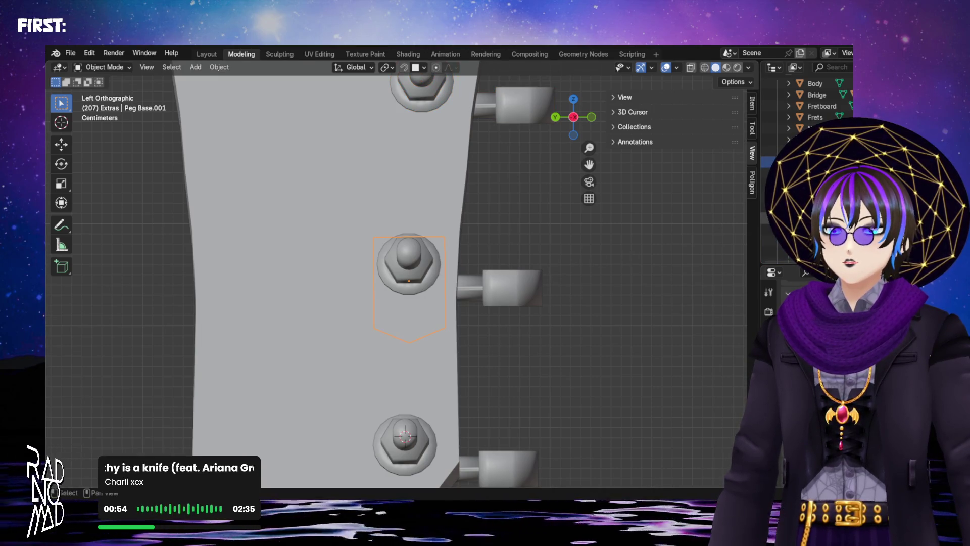
{"action": "key", "text": "g"}
{"action": "key", "text": "y"}
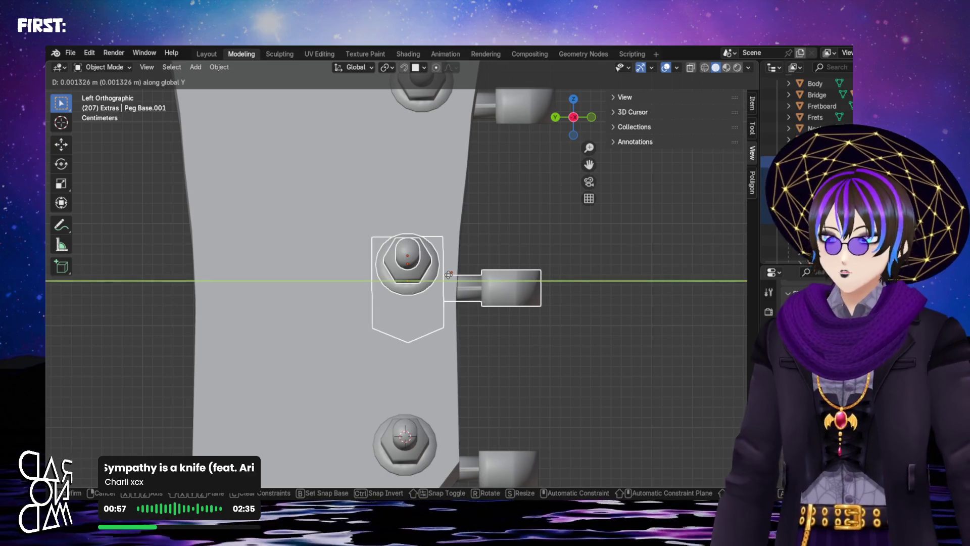
{"action": "left_click", "coordinate": [447, 274]}
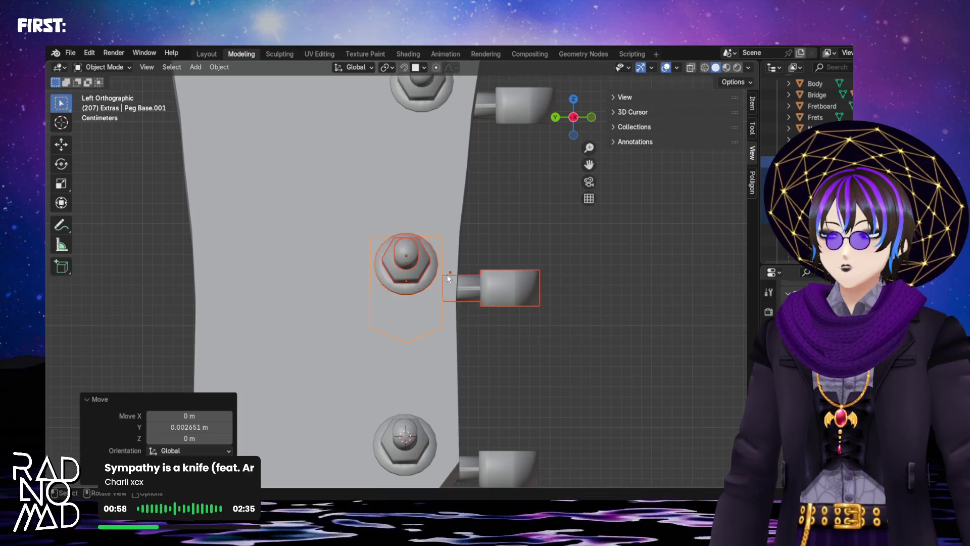
{"action": "scroll", "coordinate": [514, 229], "scroll_direction": "down", "scroll_amount": 3}
{"action": "left_click", "coordinate": [514, 229]}
{"action": "scroll", "coordinate": [515, 236], "scroll_direction": "down", "scroll_amount": 1}
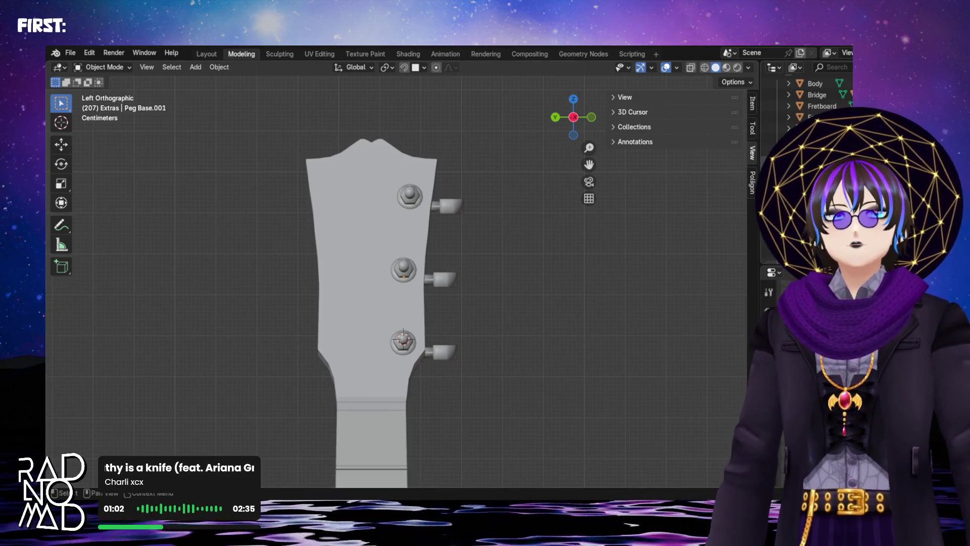
{"action": "scroll", "coordinate": [811, 106], "scroll_direction": "up", "scroll_amount": 2}
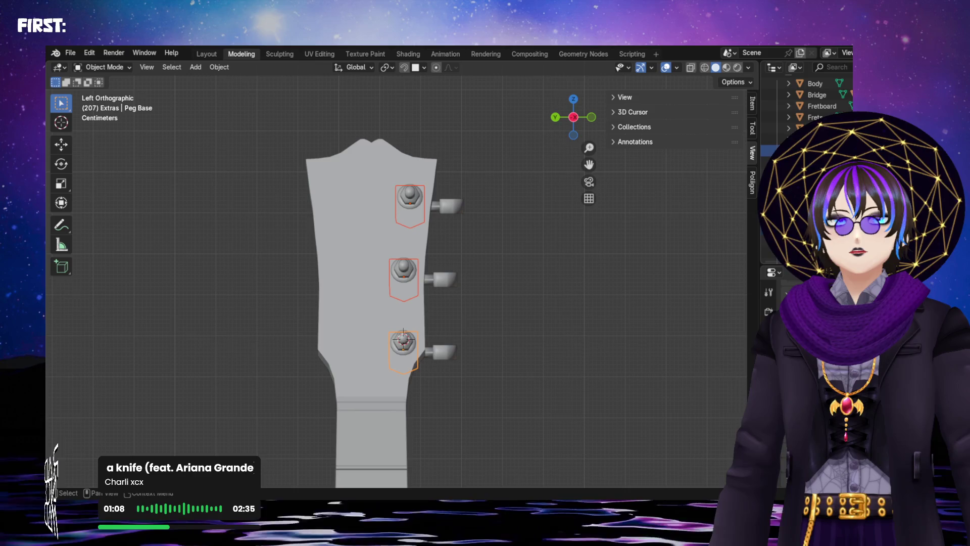
{"action": "scroll", "coordinate": [811, 106], "scroll_direction": "down", "scroll_amount": 3}
{"action": "scroll", "coordinate": [811, 107], "scroll_direction": "up", "scroll_amount": 3}
{"action": "left_click", "coordinate": [811, 128]}
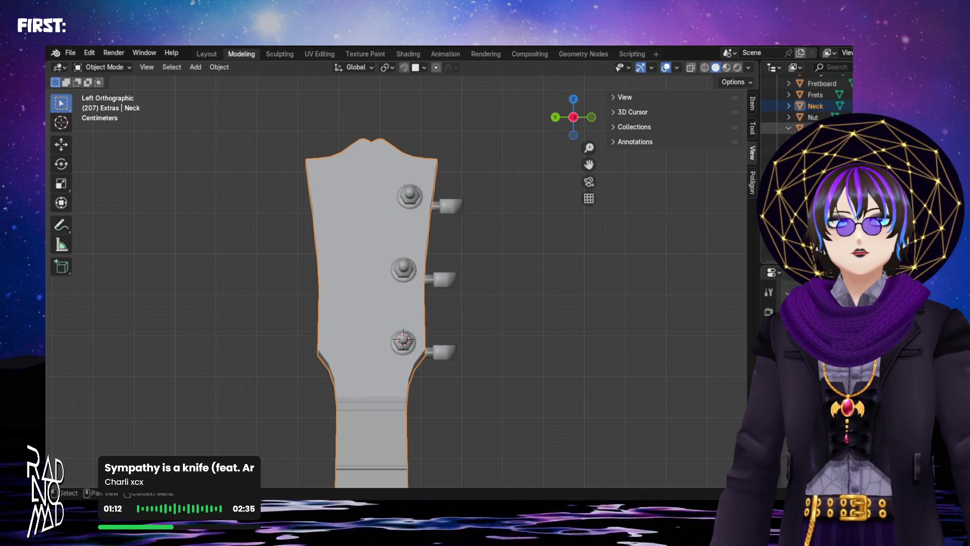
- Duplicate all three pegs and move the copies along Y to the left side of the headstock
{"action": "left_click", "coordinate": [403, 345]}
{"action": "left_click_drag", "start_coordinate": [379, 170], "coordinate": [482, 303], "text": "shift"}
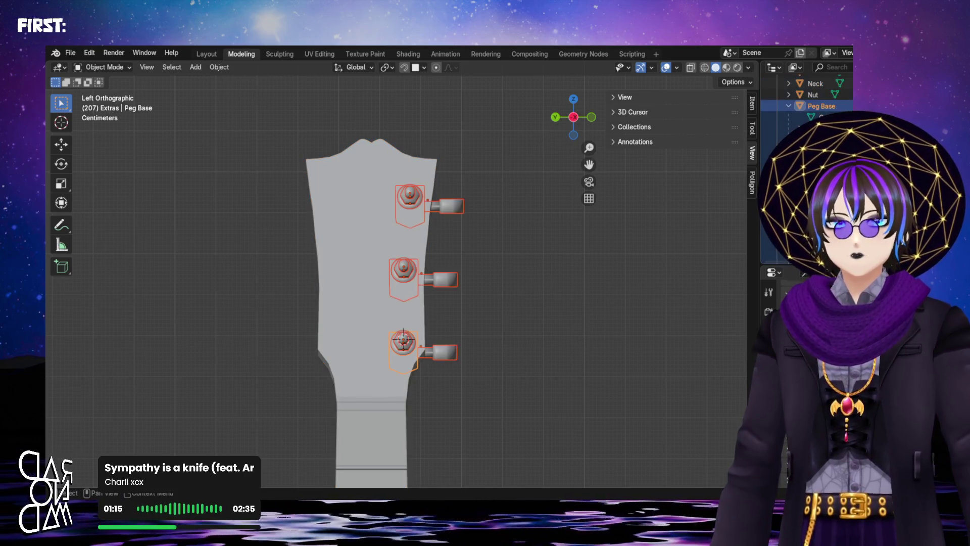
{"action": "key", "text": "shift+d"}
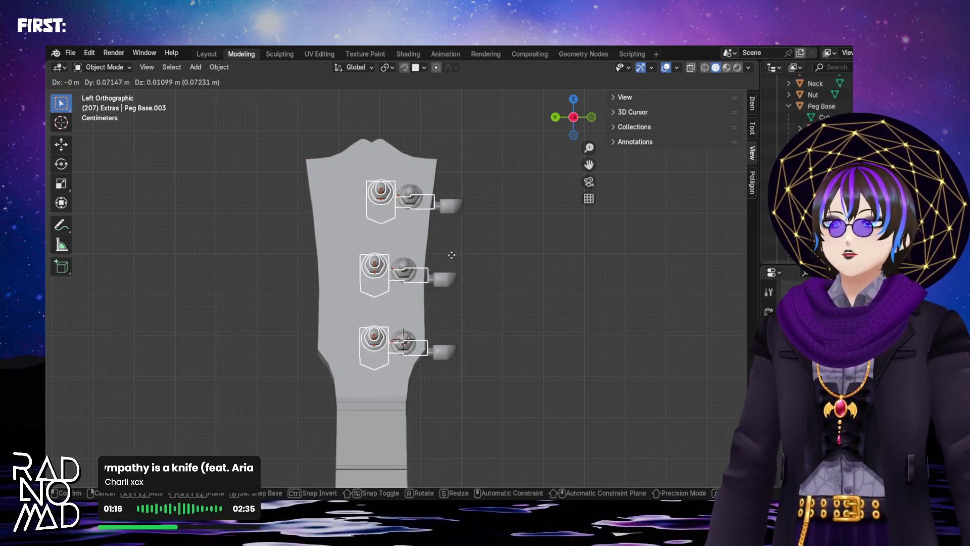
{"action": "right_click", "coordinate": [425, 254]}
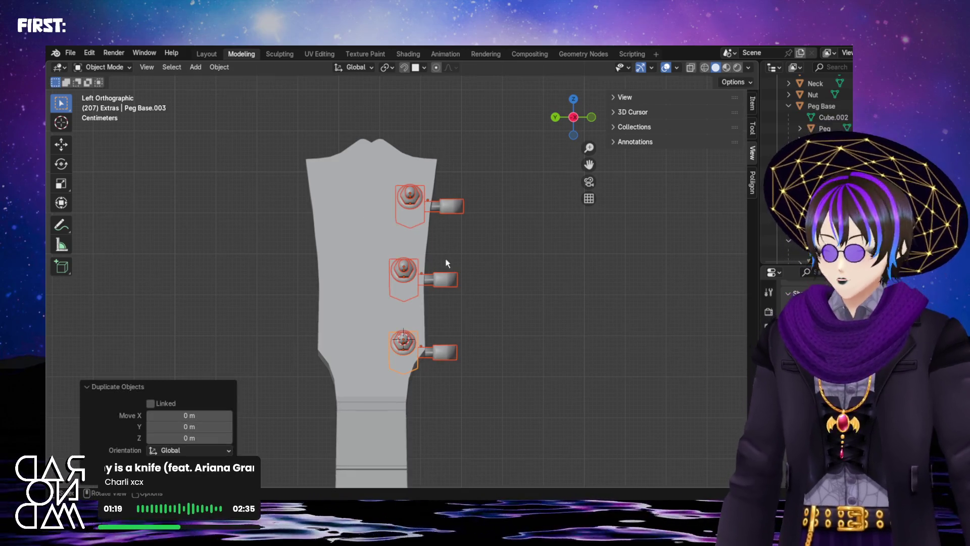
{"action": "key", "text": "g"}
{"action": "key", "text": "y"}
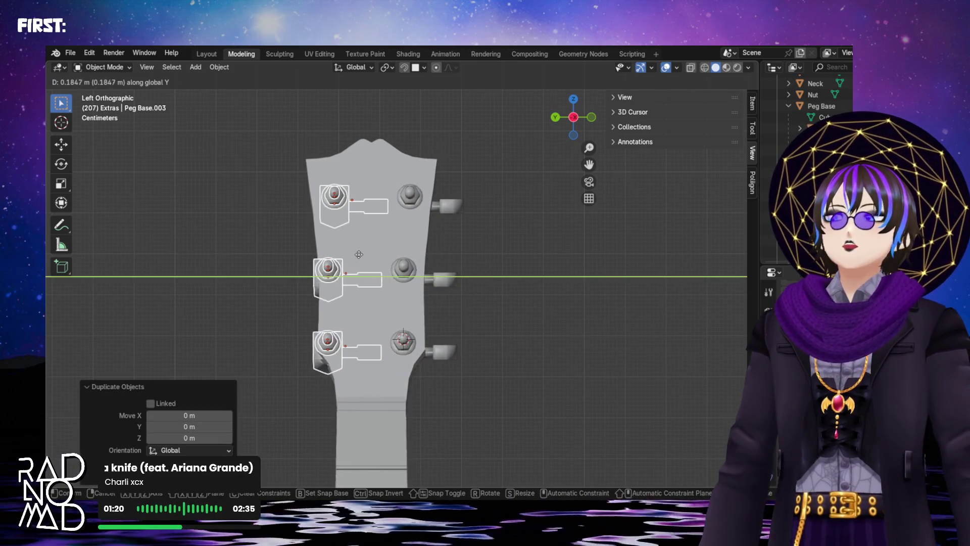
{"action": "left_click", "coordinate": [345, 222]}
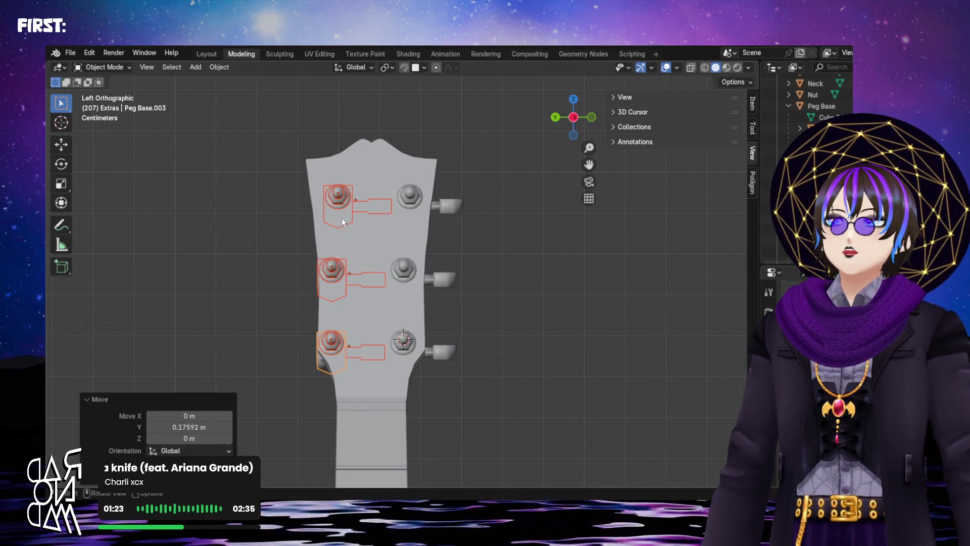
- Mirror the copied pegs along local X so their keys point outward
{"action": "right_click", "coordinate": [331, 347]}
{"action": "mouse_move", "coordinate": [248, 412]}
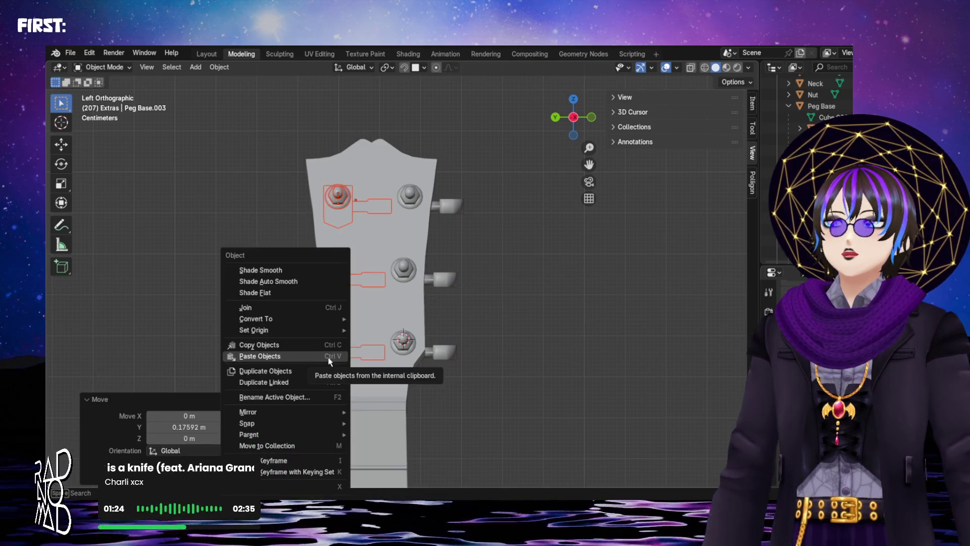
{"action": "left_click", "coordinate": [399, 400]}
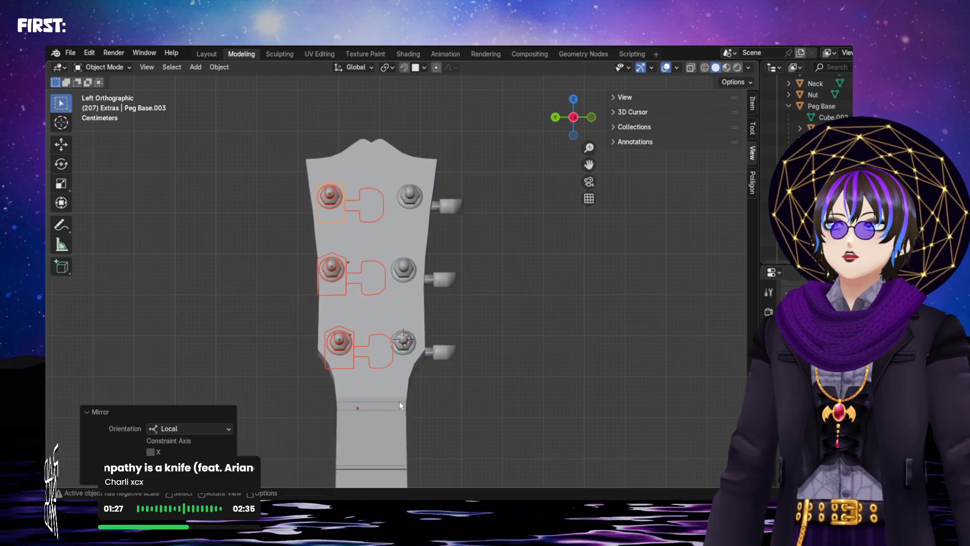
{"action": "key", "text": "ctrl+z"}
{"action": "right_click", "coordinate": [331, 353]}
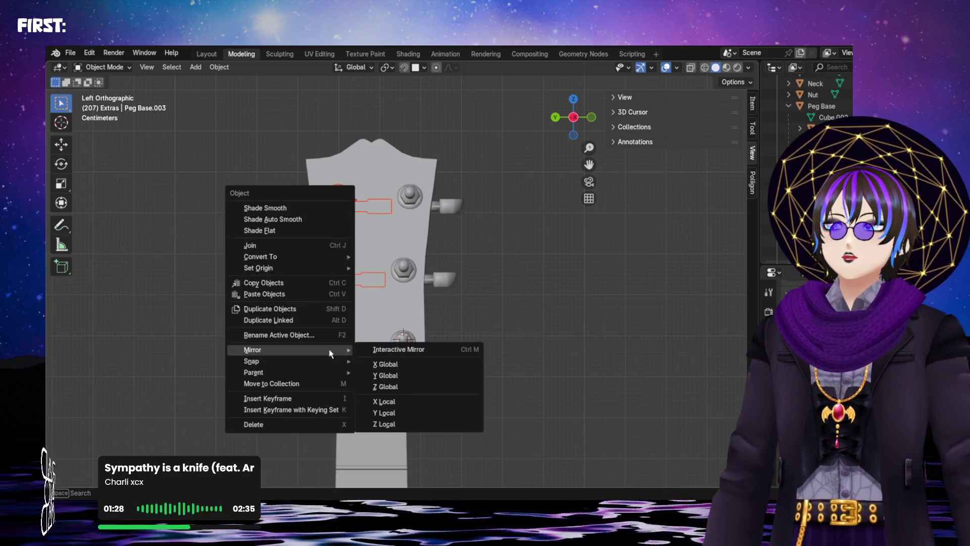
{"action": "left_click", "coordinate": [394, 401]}
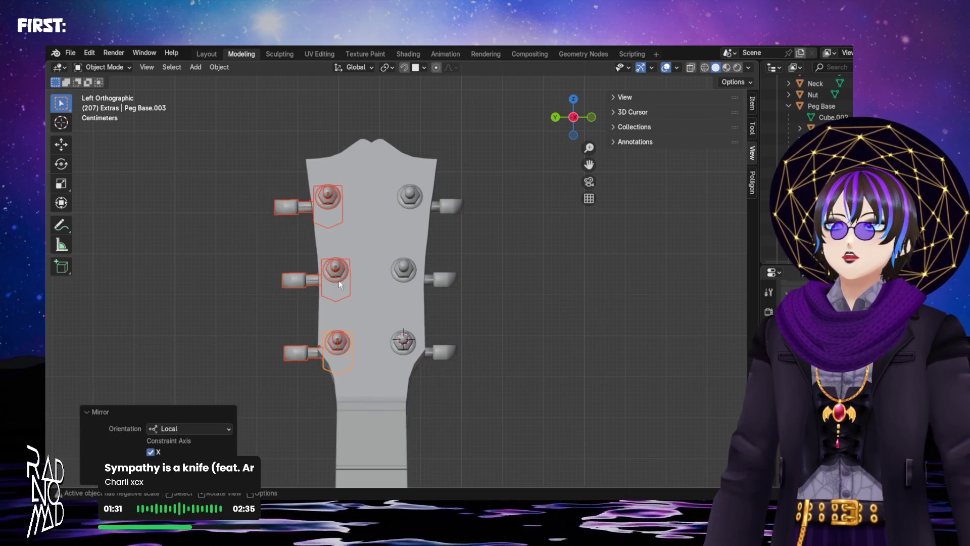
{"action": "scroll", "coordinate": [322, 225], "scroll_direction": "up", "scroll_amount": 2}
{"action": "scroll", "coordinate": [306, 213], "scroll_direction": "up", "scroll_amount": 2}
- Fine-tune the left pegs' Y position against the reference and inspect all six pegs in 3D
{"action": "mouse_move", "coordinate": [305, 213]}
{"action": "middle_mouse_down", "text": "shift"}
{"action": "mouse_move", "coordinate": [394, 276]}
{"action": "mouse_move", "coordinate": [403, 246]}
{"action": "middle_mouse_up", "text": "shift"}
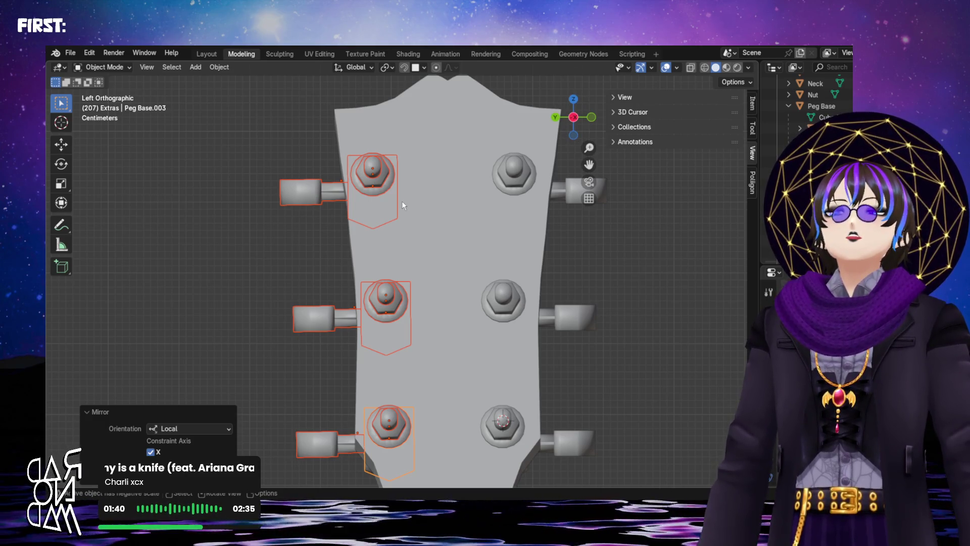
{"action": "key", "text": "g"}
{"action": "key", "text": "y"}
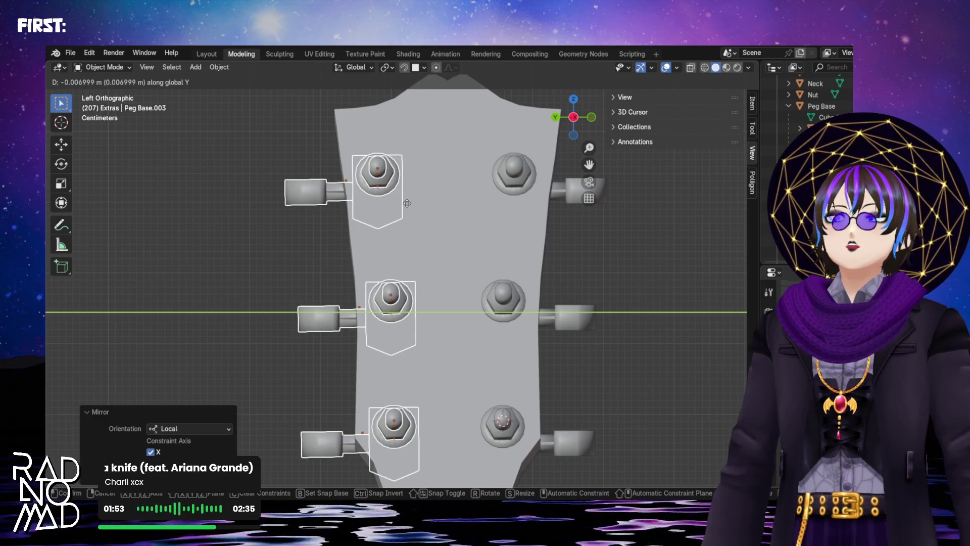
{"action": "left_click", "coordinate": [407, 203]}
{"action": "key", "text": "alt+a"}
{"action": "mouse_move", "coordinate": [460, 254]}
{"action": "middle_mouse_down"}
{"action": "mouse_move", "coordinate": [473, 272]}
{"action": "mouse_move", "coordinate": [493, 265]}
{"action": "mouse_move", "coordinate": [479, 256]}
{"action": "mouse_move", "coordinate": [612, 276]}
{"action": "middle_mouse_up"}
{"action": "scroll", "coordinate": [476, 269], "scroll_direction": "down", "scroll_amount": 3}
{"action": "scroll", "coordinate": [316, 305], "scroll_direction": "down", "scroll_amount": 3}
{"action": "mouse_move", "coordinate": [315, 306]}
{"action": "middle_mouse_down"}
{"action": "mouse_move", "coordinate": [547, 321]}
{"action": "mouse_move", "coordinate": [568, 338]}
{"action": "mouse_move", "coordinate": [578, 323]}
{"action": "middle_mouse_up"}
{"action": "mouse_move", "coordinate": [432, 316]}
{"action": "middle_mouse_down"}
{"action": "mouse_move", "coordinate": [444, 326]}
{"action": "mouse_move", "coordinate": [440, 339]}
{"action": "mouse_move", "coordinate": [436, 301]}
{"action": "mouse_move", "coordinate": [305, 308]}
{"action": "mouse_move", "coordinate": [227, 371]}
{"action": "mouse_move", "coordinate": [466, 315]}
{"action": "mouse_move", "coordinate": [401, 281]}
{"action": "mouse_move", "coordinate": [459, 290]}
{"action": "mouse_move", "coordinate": [481, 362]}
{"action": "mouse_move", "coordinate": [447, 345]}
{"action": "mouse_move", "coordinate": [464, 303]}
{"action": "middle_mouse_up"}
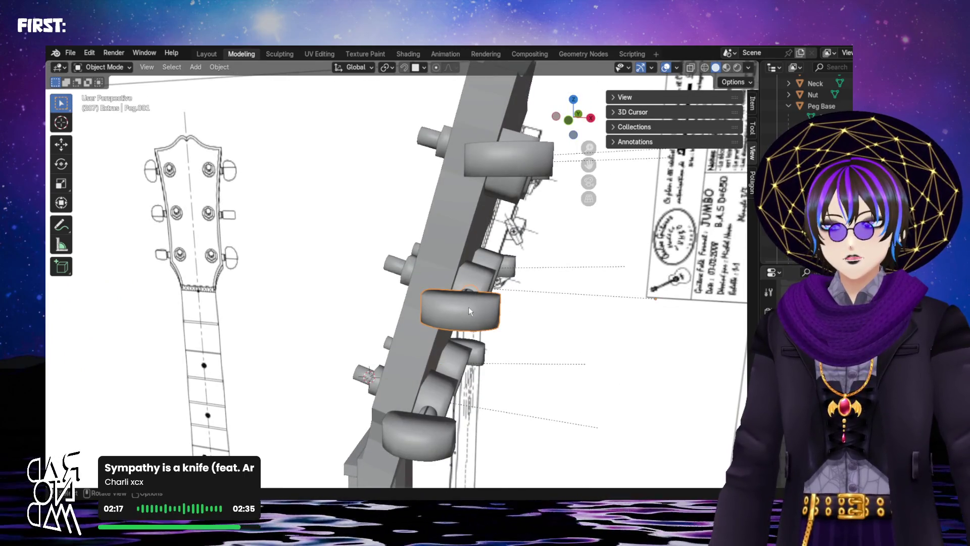
- Try rotating the middle tuner key about Y and cancel, leaving it unrotated
{"action": "key", "text": "r"}
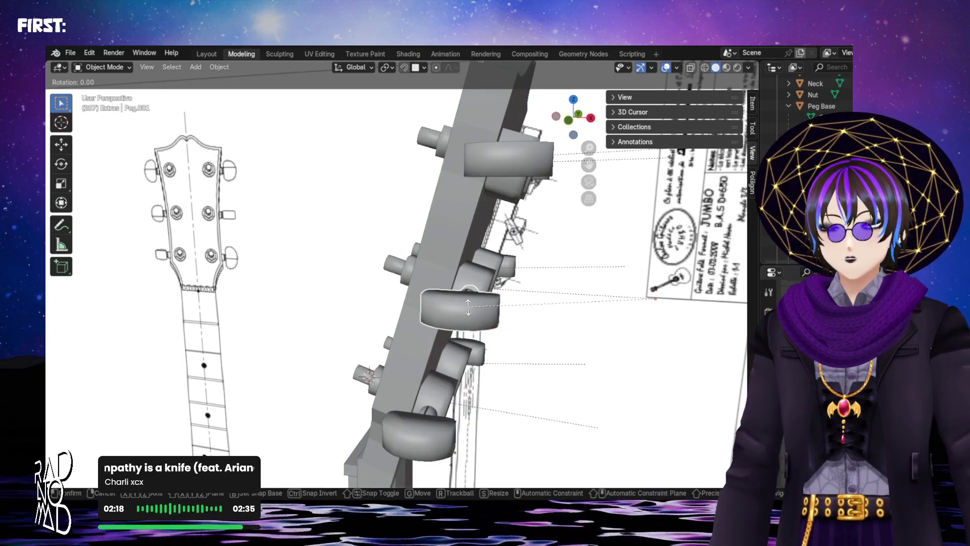
{"action": "left_click", "coordinate": [469, 307]}
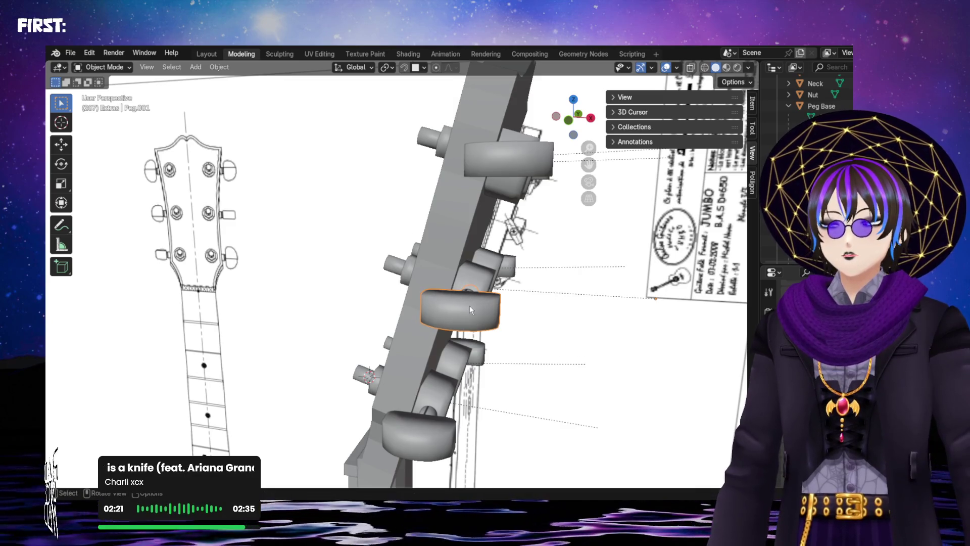
{"action": "key", "text": "r"}
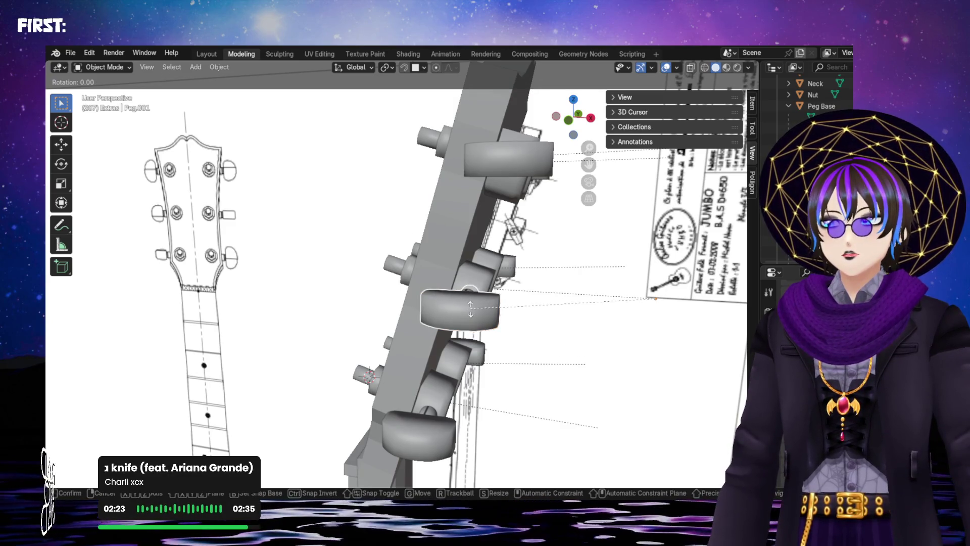
{"action": "left_click", "coordinate": [468, 303]}
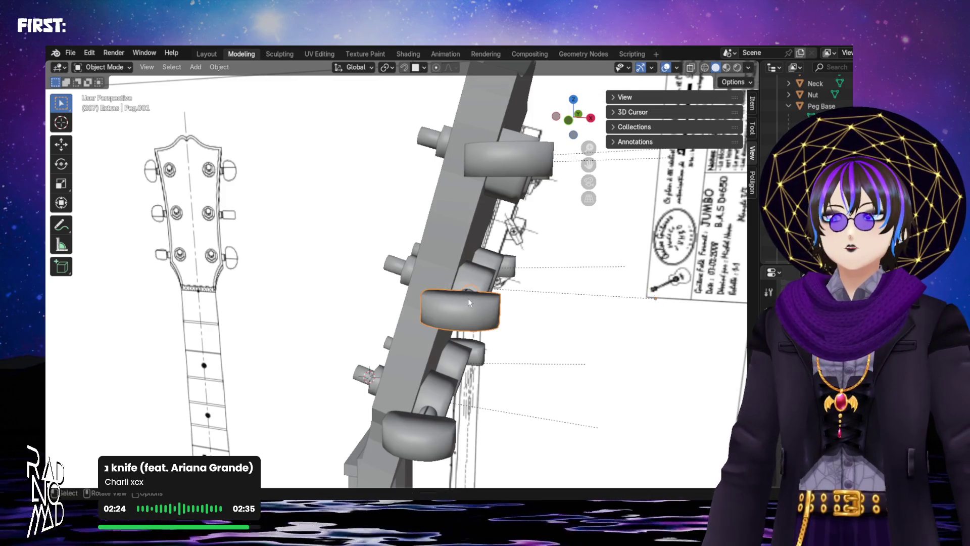
{"action": "key", "text": "r"}
{"action": "key", "text": "y"}
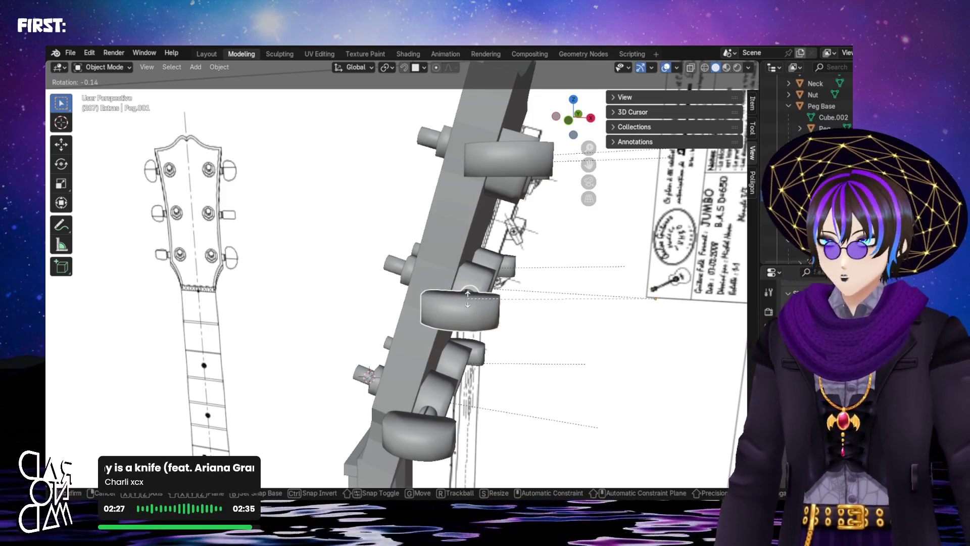
{"action": "key", "text": "y"}
{"action": "key", "text": "y"}
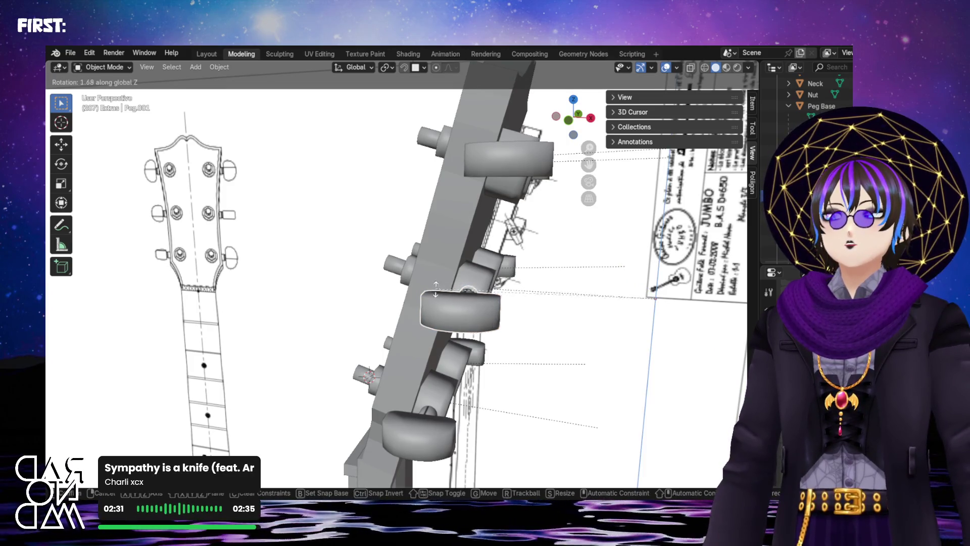
{"action": "key", "text": "Escape"}
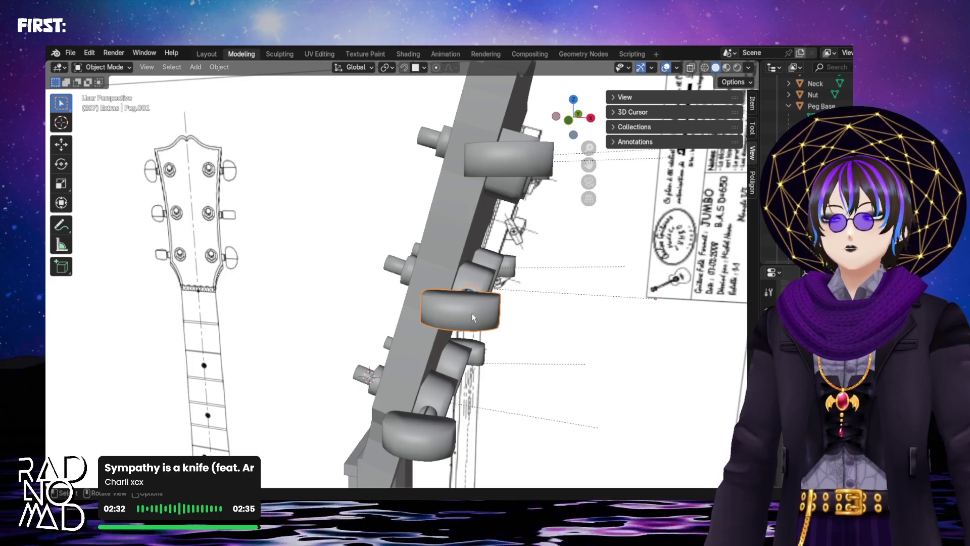
- Select the upper Peg.002 tuning peg to work on next
{"action": "middle_click_drag", "start_coordinate": [472, 313], "coordinate": [550, 335]}
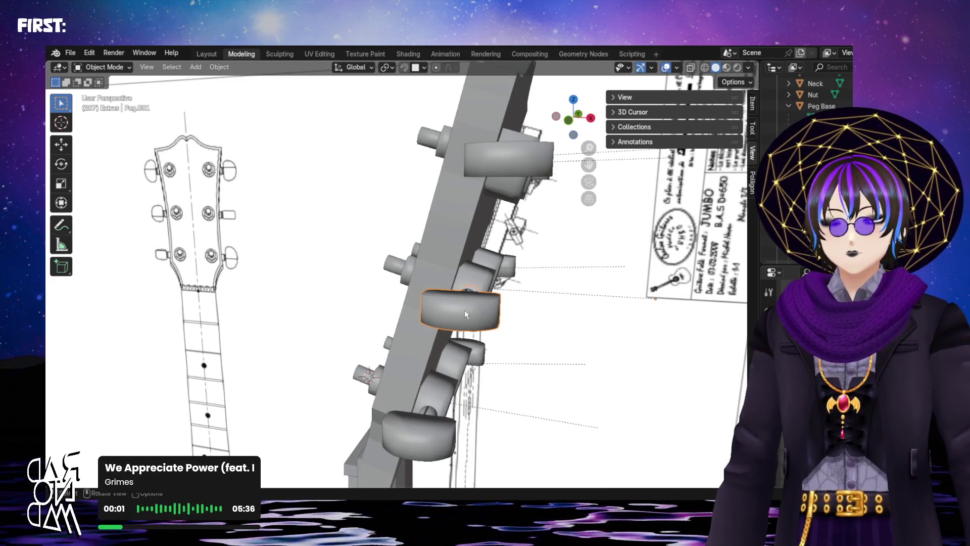
{"action": "mouse_move", "coordinate": [465, 310]}
{"action": "middle_mouse_down"}
{"action": "mouse_move", "coordinate": [443, 295]}
{"action": "mouse_move", "coordinate": [370, 149]}
{"action": "mouse_move", "coordinate": [516, 342]}
{"action": "middle_mouse_up"}
{"action": "left_click", "coordinate": [370, 149]}
{"action": "scroll", "coordinate": [517, 342], "scroll_direction": "up", "scroll_amount": 2}
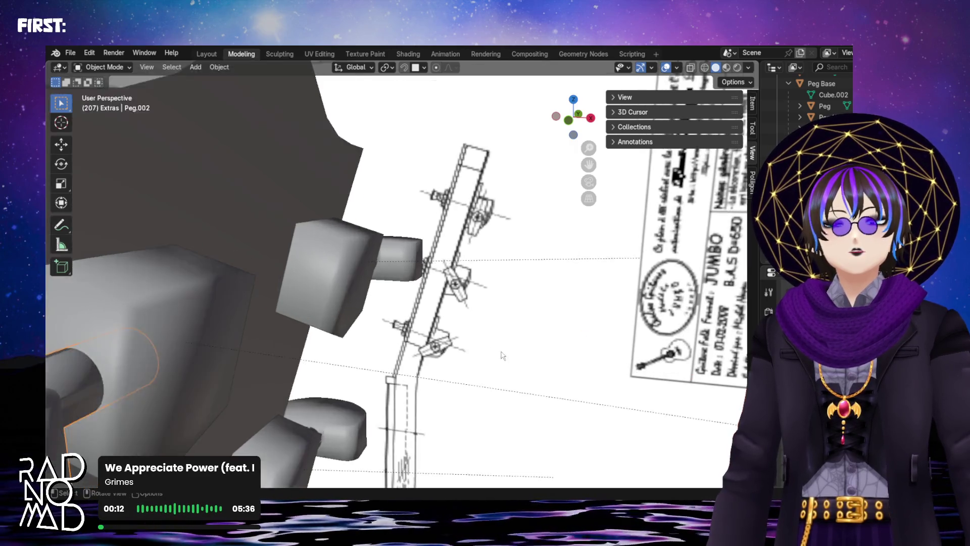
- Tilt Peg.002 freely to a slightly new angle after several cancelled rotation attempts
{"action": "middle_click_drag", "start_coordinate": [528, 348], "coordinate": [477, 293]}
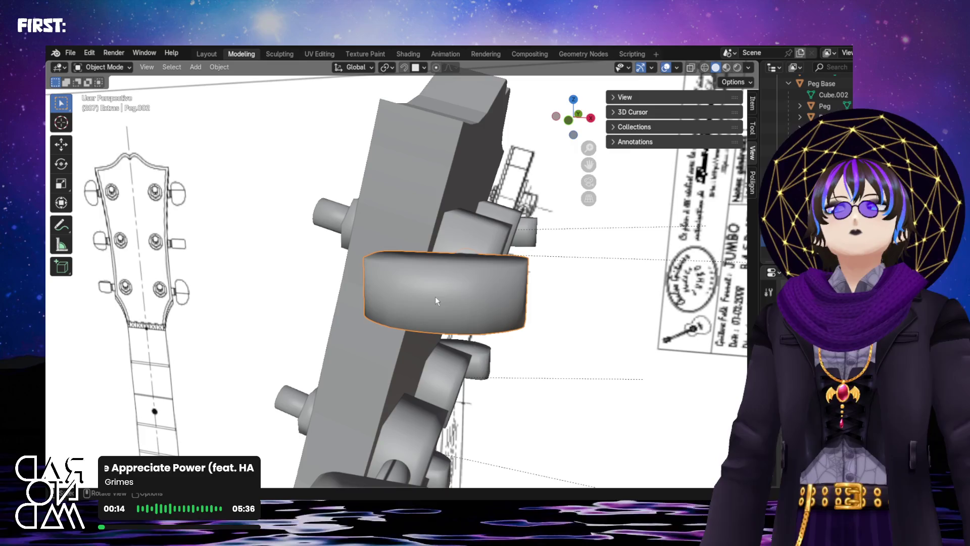
{"action": "key", "text": "r"}
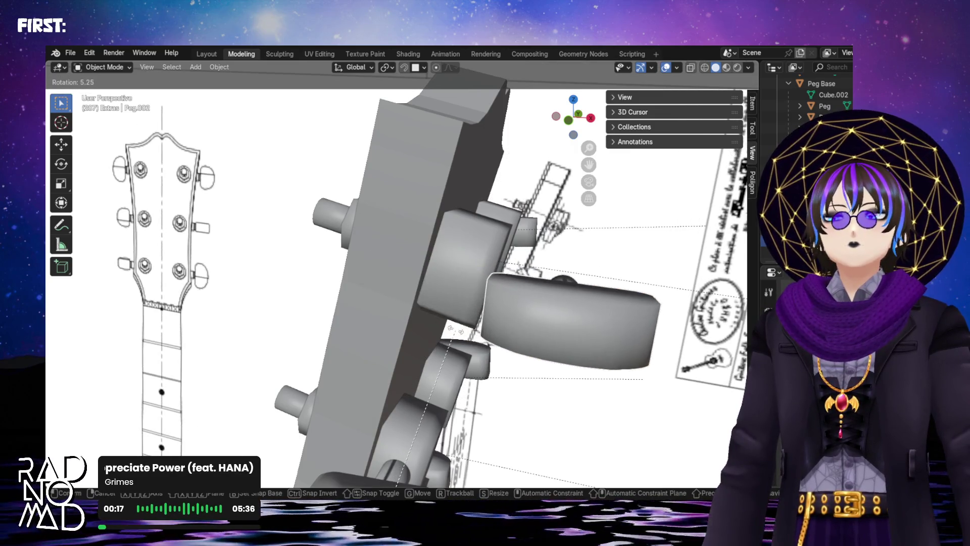
{"action": "key", "text": "Escape"}
{"action": "key", "text": "r"}
{"action": "key", "text": "Escape"}
{"action": "key", "text": "r"}
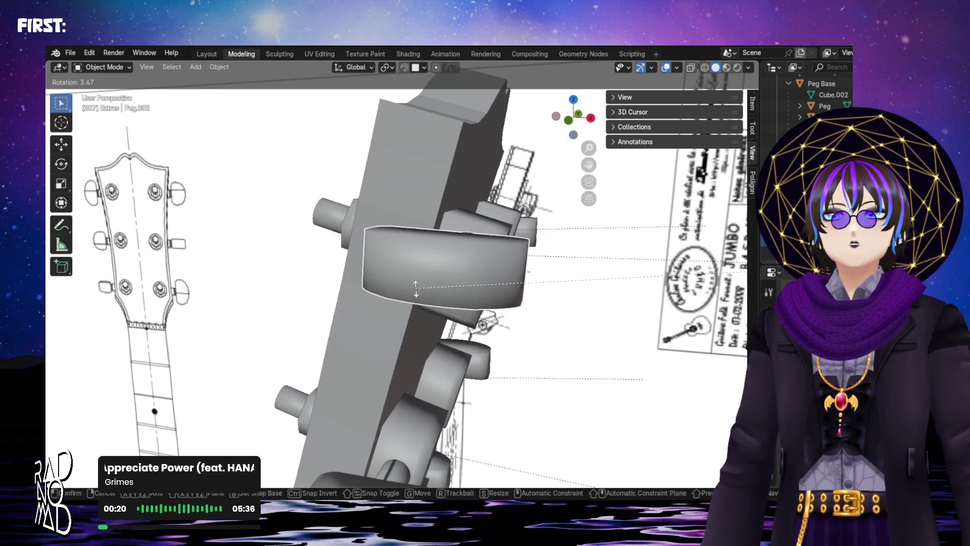
{"action": "key", "text": "Escape"}
{"action": "key", "text": "r"}
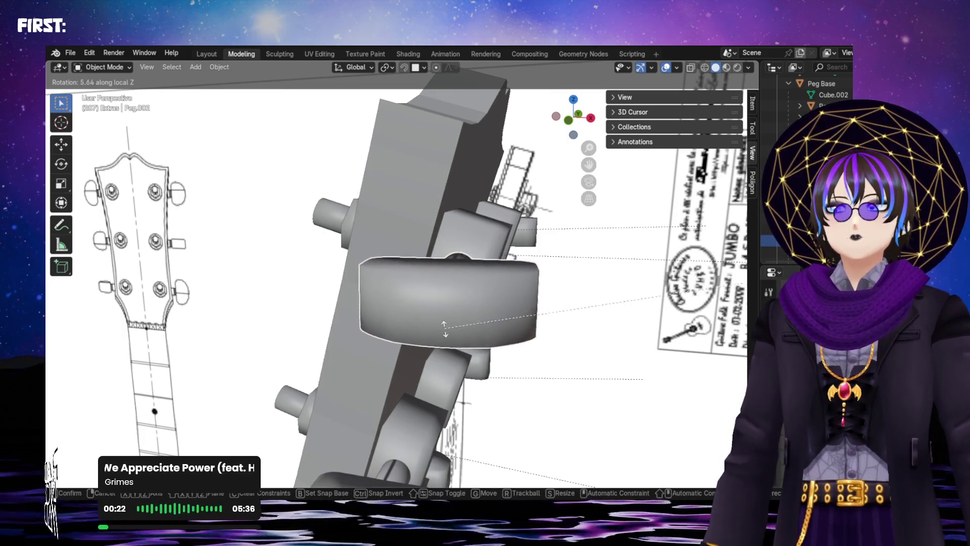
{"action": "left_click", "coordinate": [402, 236]}
- Orbit around the headstock to check the peg's new angle from the side
{"action": "mouse_move", "coordinate": [436, 283]}
{"action": "middle_mouse_down"}
{"action": "mouse_move", "coordinate": [412, 314]}
{"action": "mouse_move", "coordinate": [399, 204]}
{"action": "mouse_move", "coordinate": [378, 233]}
{"action": "mouse_move", "coordinate": [426, 306]}
{"action": "middle_mouse_up"}
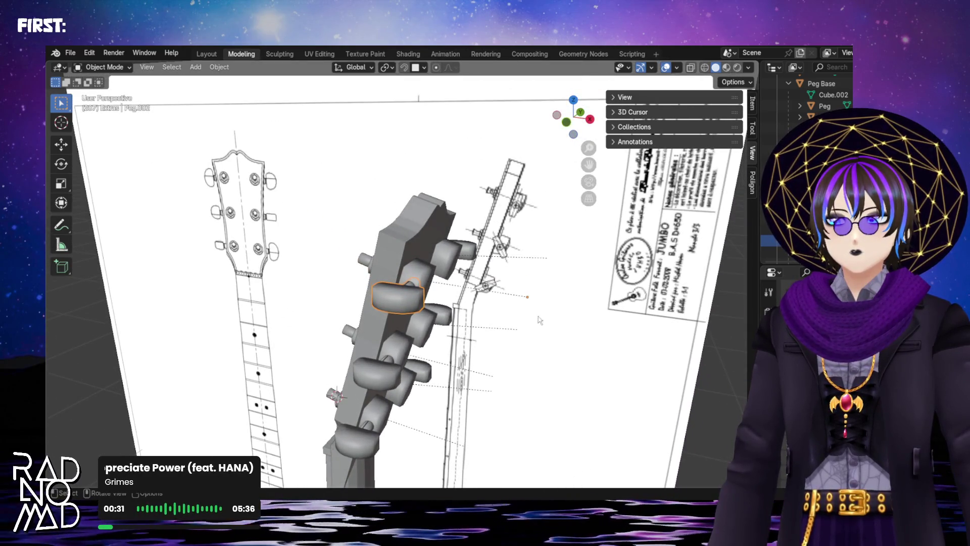
{"action": "scroll", "coordinate": [516, 318], "scroll_direction": "up", "scroll_amount": 4}
{"action": "middle_click_drag", "start_coordinate": [479, 373], "coordinate": [440, 348]}
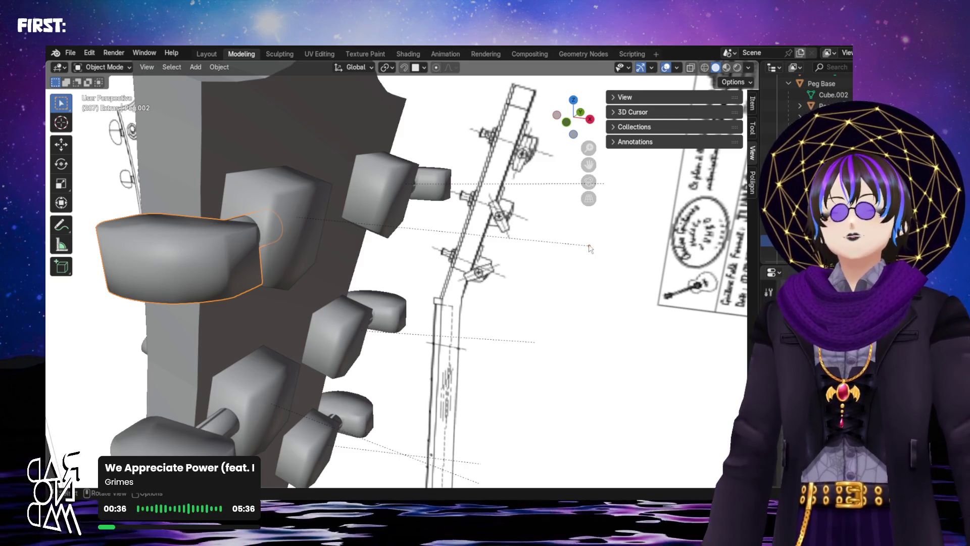
{"action": "mouse_move", "coordinate": [542, 271]}
{"action": "middle_mouse_down"}
{"action": "mouse_move", "coordinate": [563, 283]}
{"action": "mouse_move", "coordinate": [588, 267]}
{"action": "mouse_move", "coordinate": [515, 283]}
{"action": "mouse_move", "coordinate": [580, 268]}
{"action": "middle_mouse_up"}
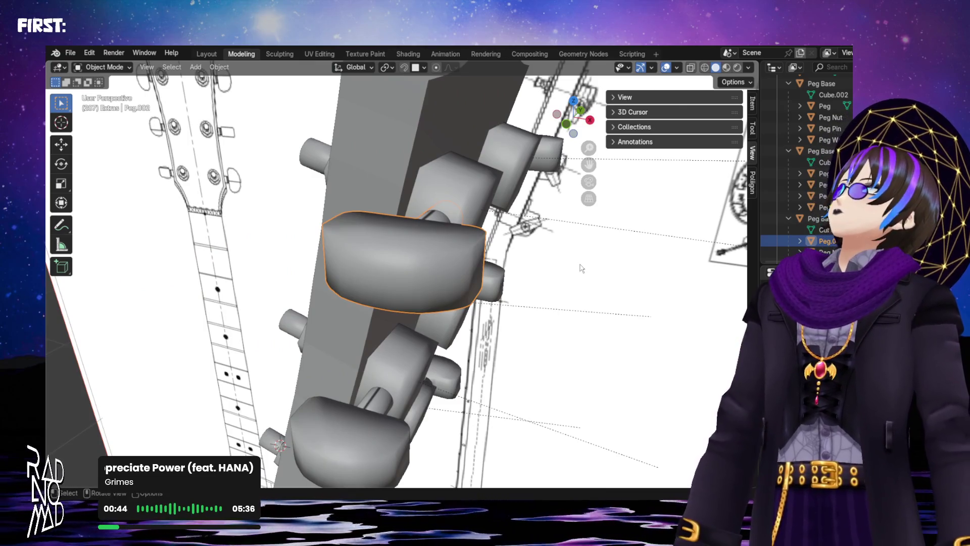
{"action": "mouse_move", "coordinate": [419, 266]}
{"action": "middle_mouse_down"}
{"action": "mouse_move", "coordinate": [481, 285]}
{"action": "mouse_move", "coordinate": [403, 288]}
{"action": "mouse_move", "coordinate": [428, 252]}
{"action": "mouse_move", "coordinate": [333, 276]}
{"action": "mouse_move", "coordinate": [444, 283]}
{"action": "middle_mouse_up"}
- Briefly inspect Peg.002's mesh in Edit Mode, then try and cancel a free rotation
{"action": "key", "text": "Tab"}
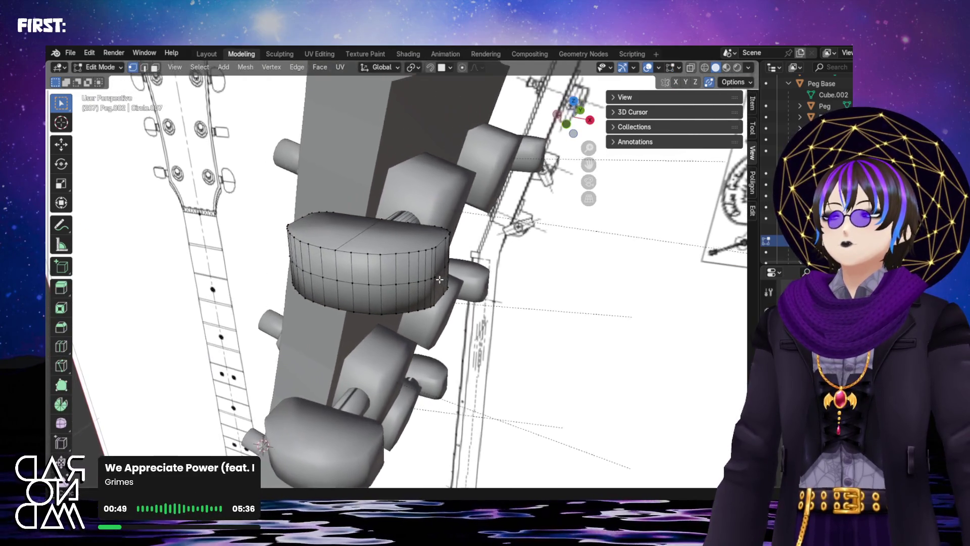
{"action": "key", "text": "Tab"}
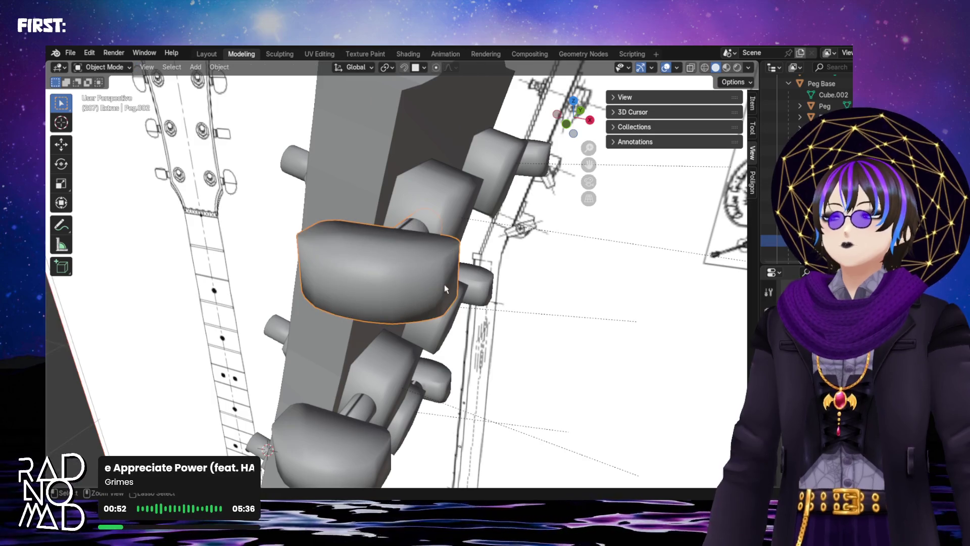
{"action": "middle_click_drag", "start_coordinate": [405, 277], "coordinate": [403, 277]}
{"action": "key", "text": "r"}
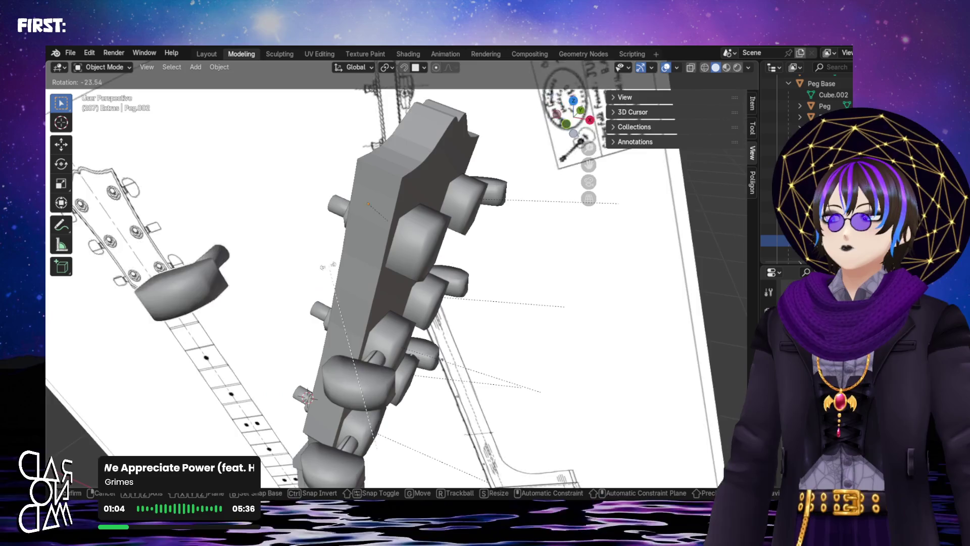
{"action": "key", "text": "Escape"}
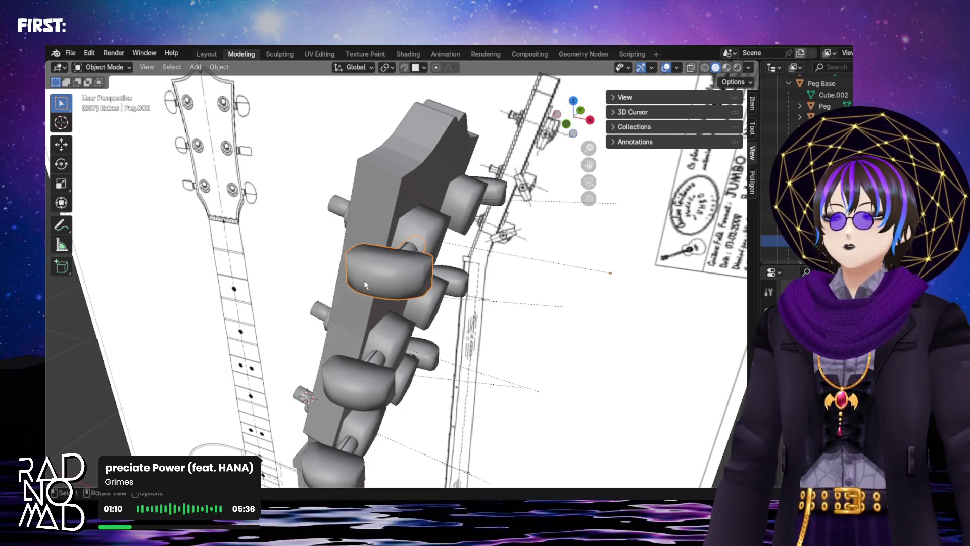
- Rotate Peg.002 about global Y to line up with the other pegs, then bring up its context menu
{"action": "key", "text": "r"}
{"action": "key", "text": "y"}
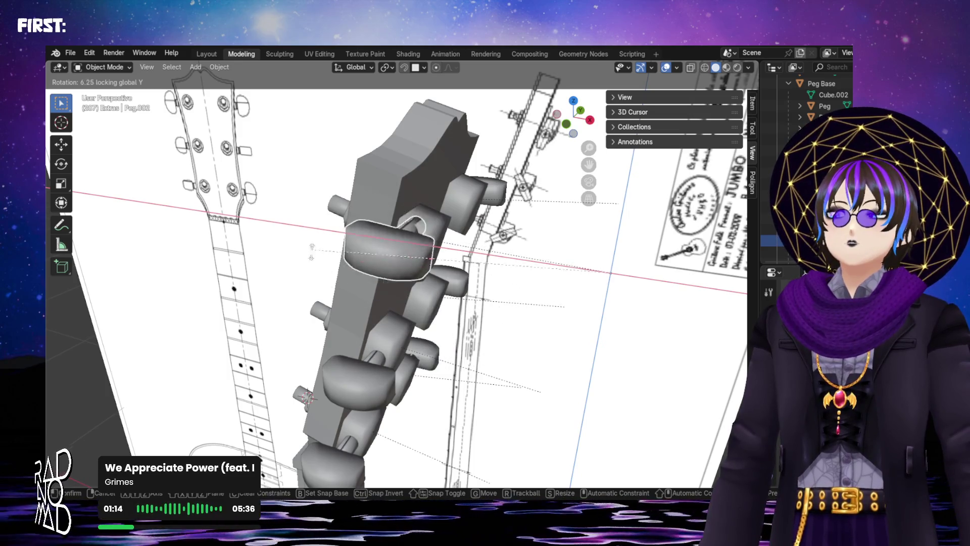
{"action": "left_click", "coordinate": [337, 301]}
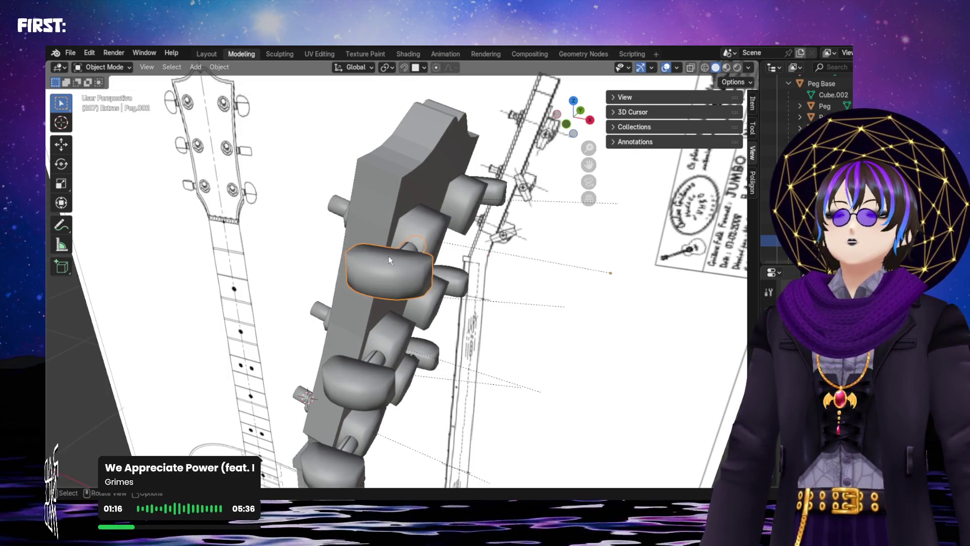
{"action": "key", "text": "r"}
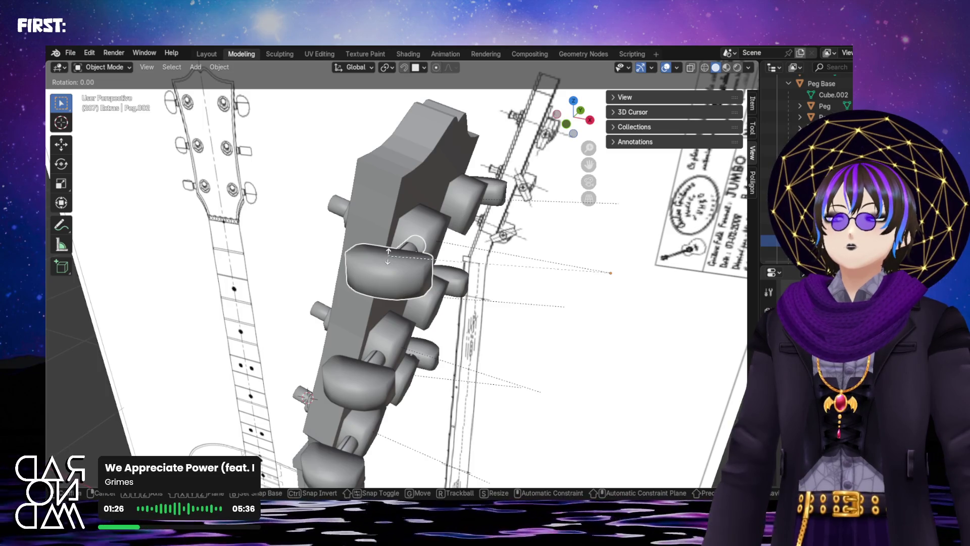
{"action": "right_click", "coordinate": [388, 255]}
{"action": "scroll", "coordinate": [390, 260], "scroll_direction": "up", "scroll_amount": 3}
{"action": "scroll", "coordinate": [391, 260], "scroll_direction": "down", "scroll_amount": 2}
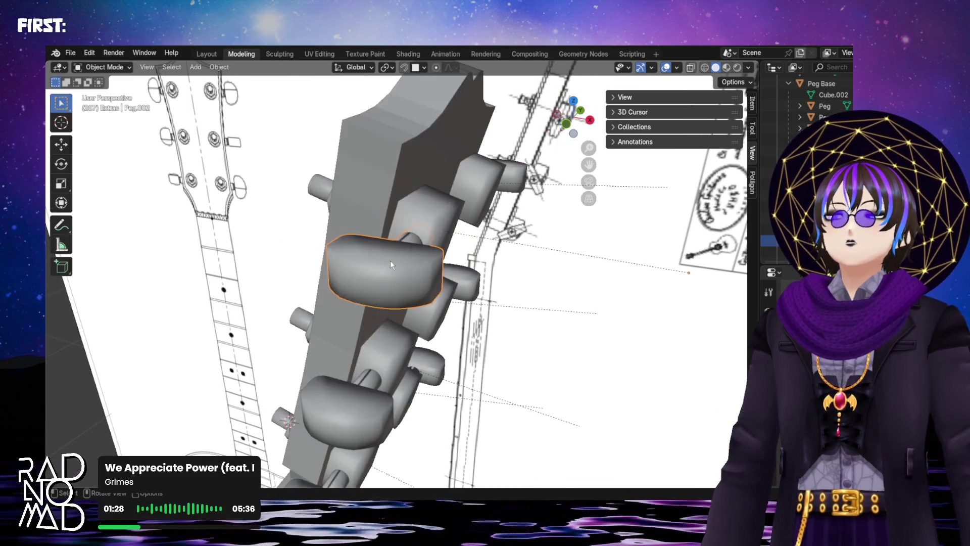
{"action": "right_click", "coordinate": [390, 261]}
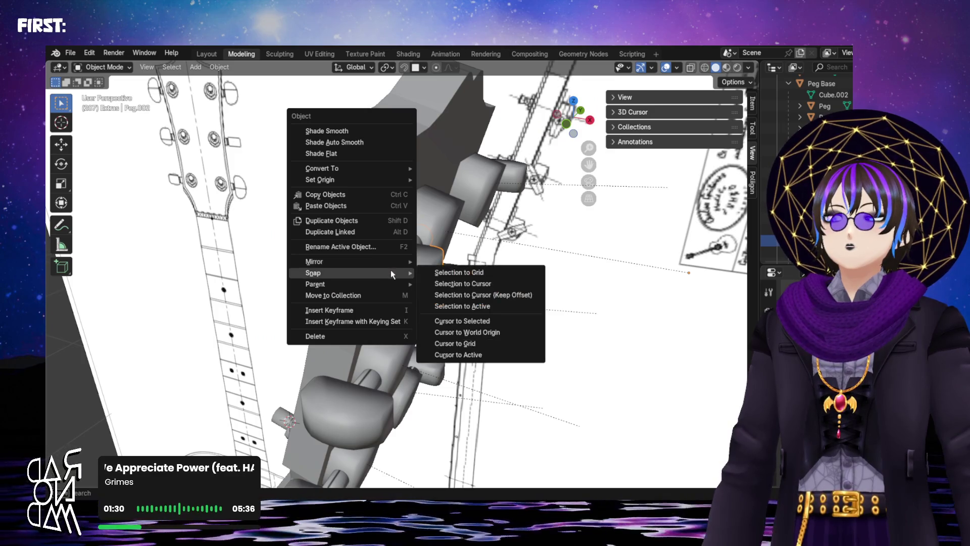
{"action": "mouse_move", "coordinate": [349, 262]}
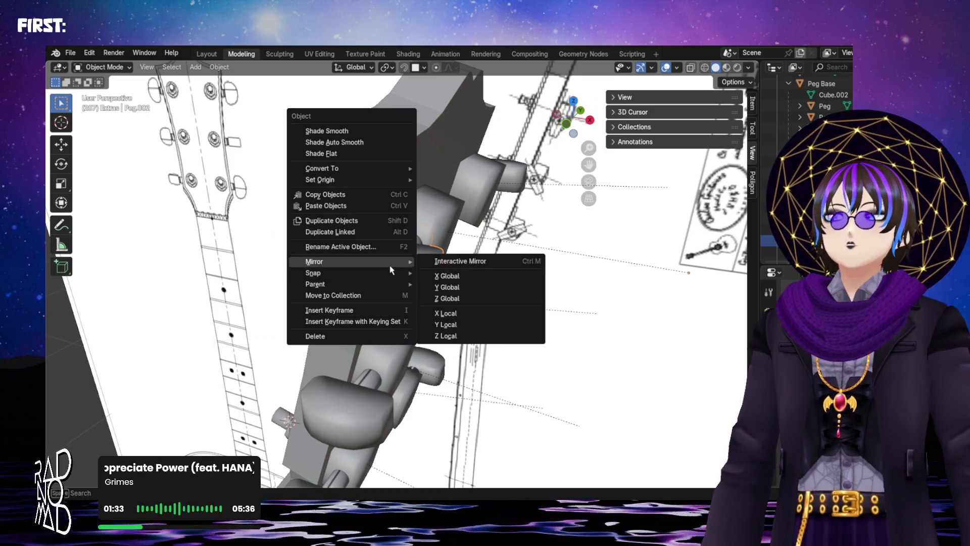
{"action": "key", "text": "Escape"}
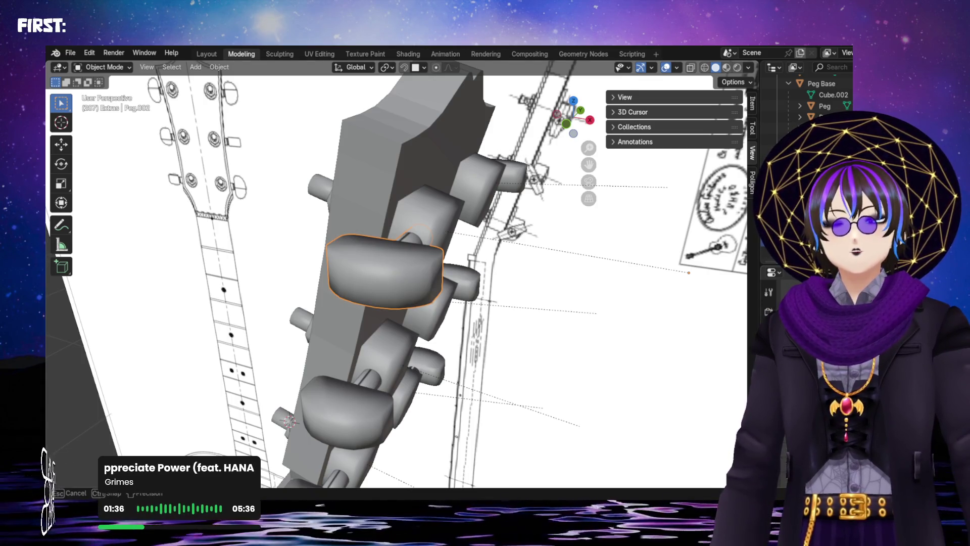
{"action": "left_click_drag", "start_coordinate": [385, 270], "coordinate": [496, 447]}
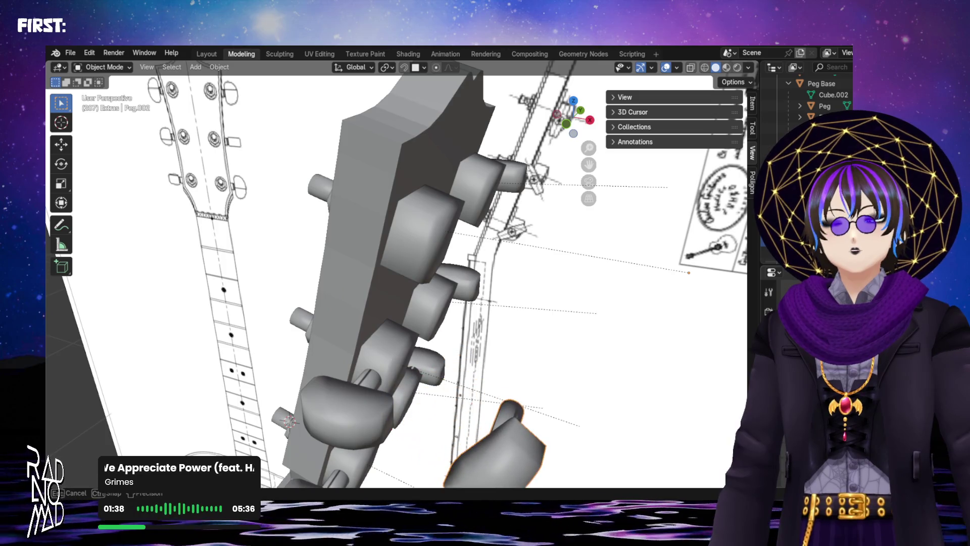
{"action": "key", "text": "Escape"}
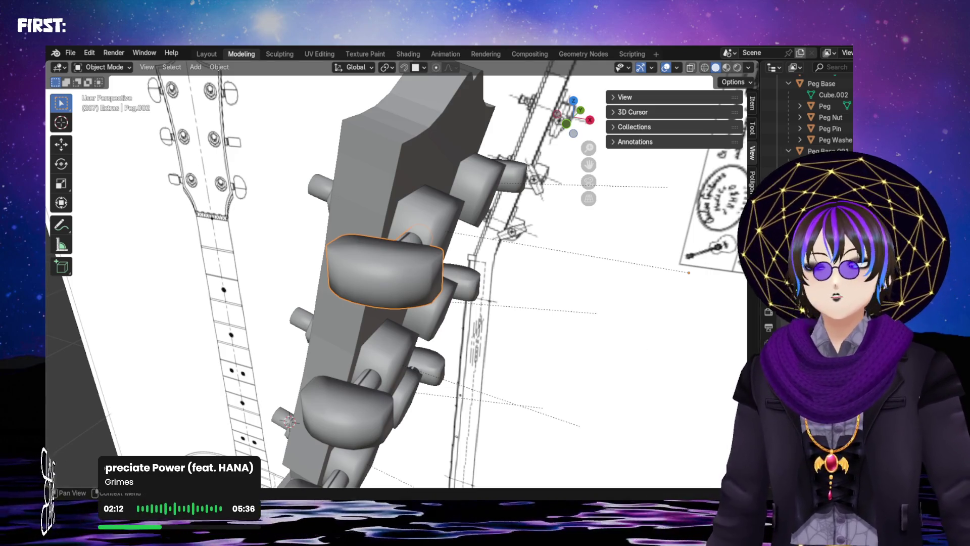
{"action": "right_click", "coordinate": [378, 297]}
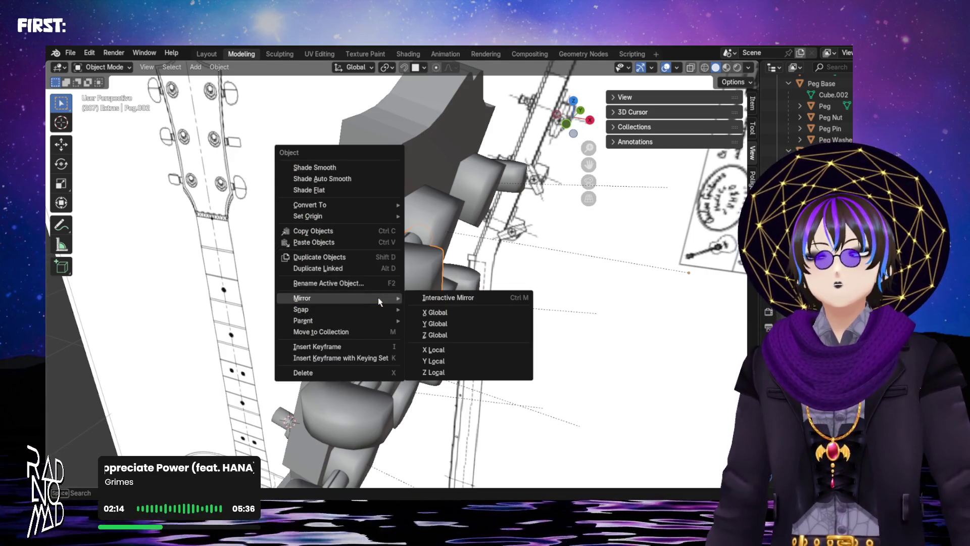
{"action": "left_click", "coordinate": [732, 84]}
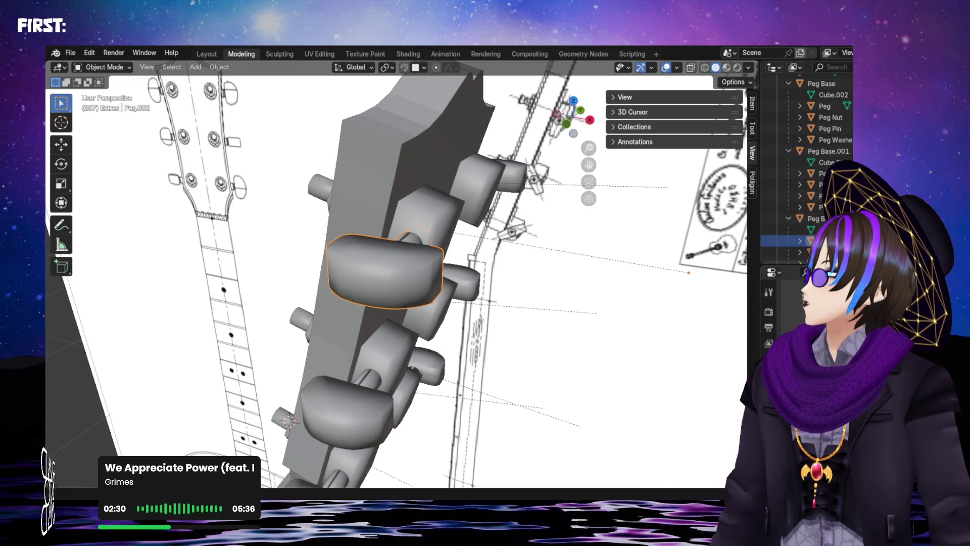
- Apply Peg.002's rotation and scale, then try free and Y-axis rotations, cancelling each
{"action": "left_click", "coordinate": [219, 66]}
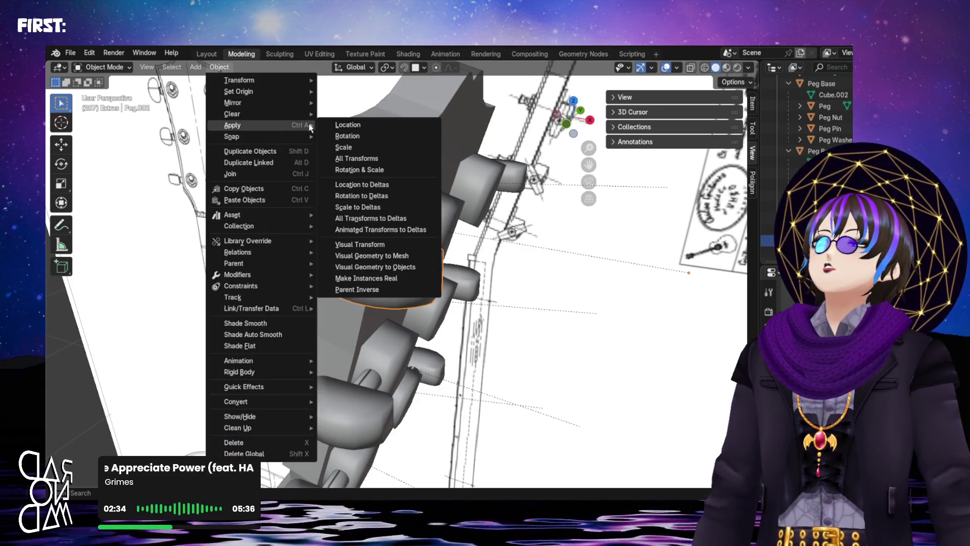
{"action": "left_click", "coordinate": [363, 170]}
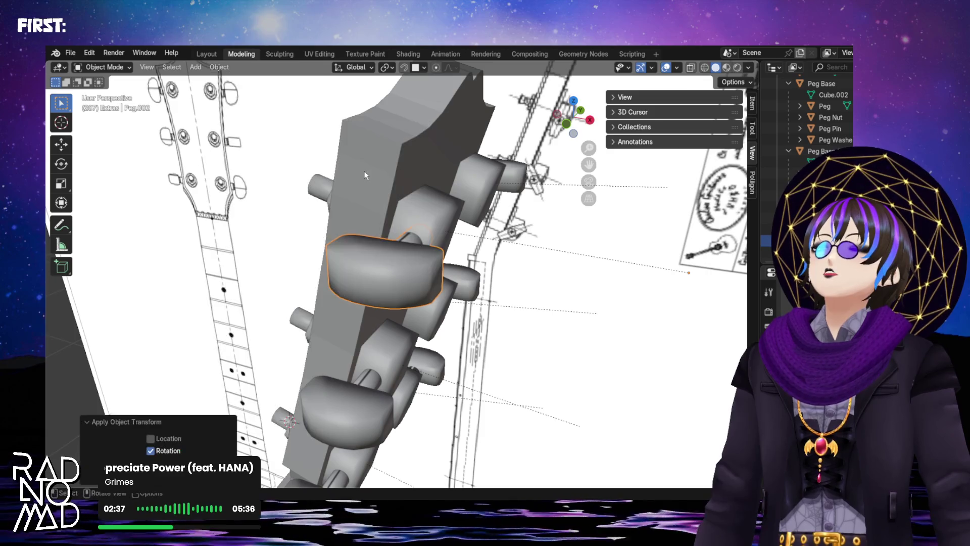
{"action": "key", "text": "r"}
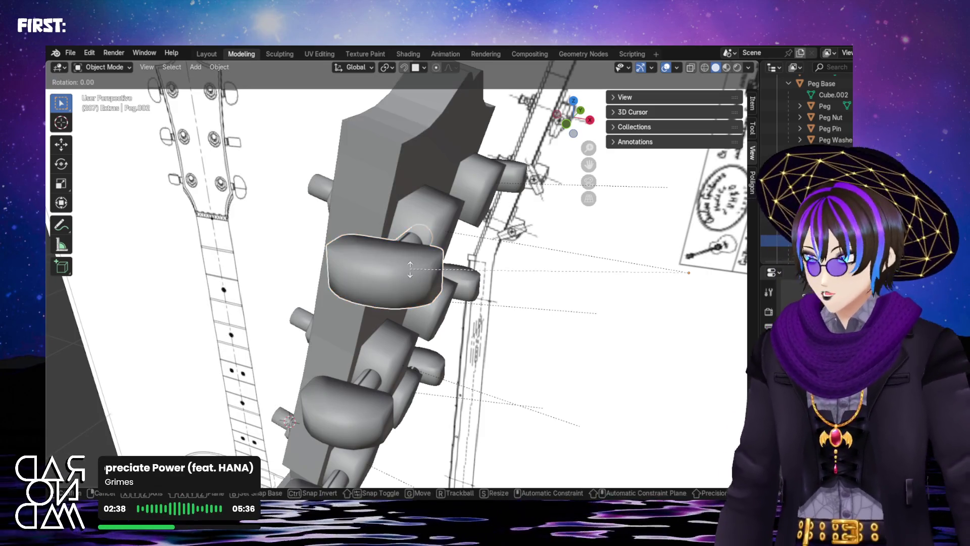
{"action": "key", "text": "Escape"}
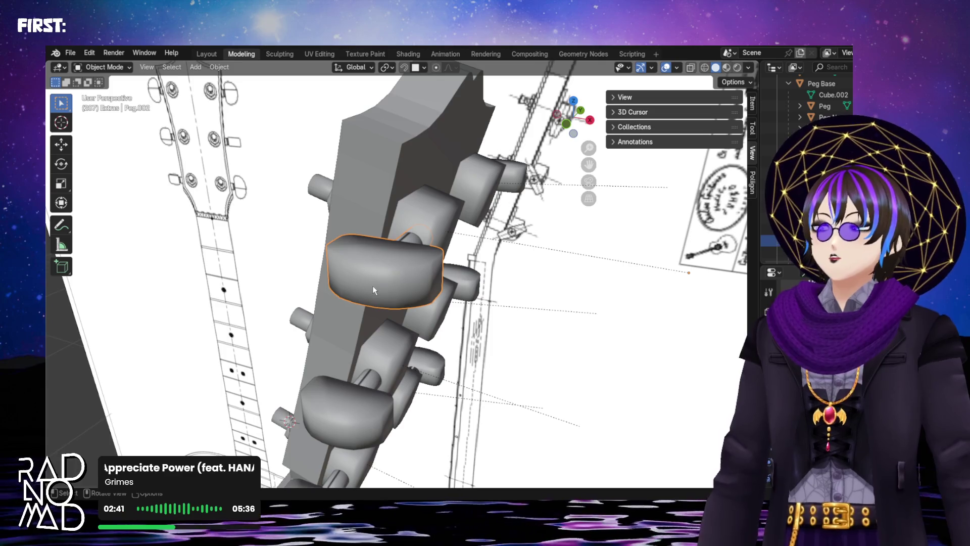
{"action": "key", "text": "r"}
{"action": "key", "text": "r"}
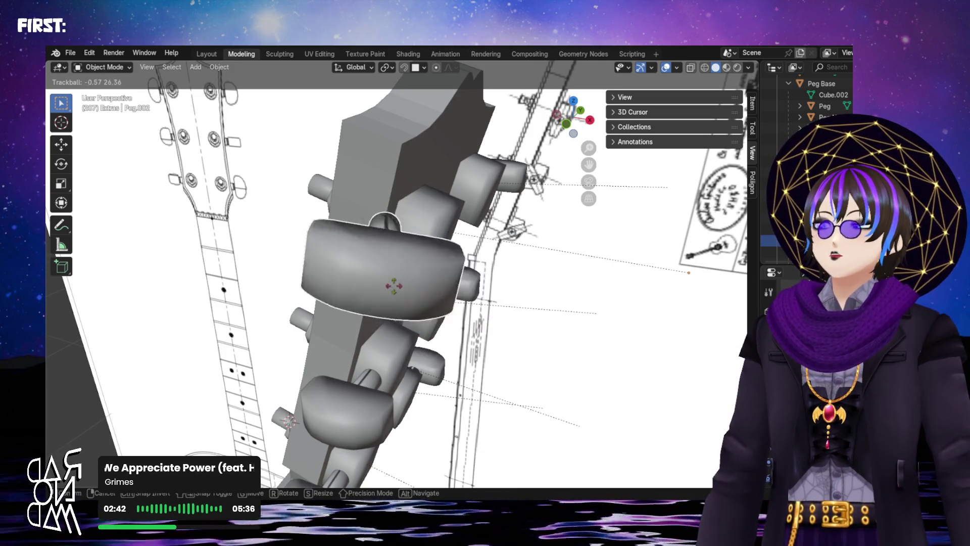
{"action": "key", "text": "Escape"}
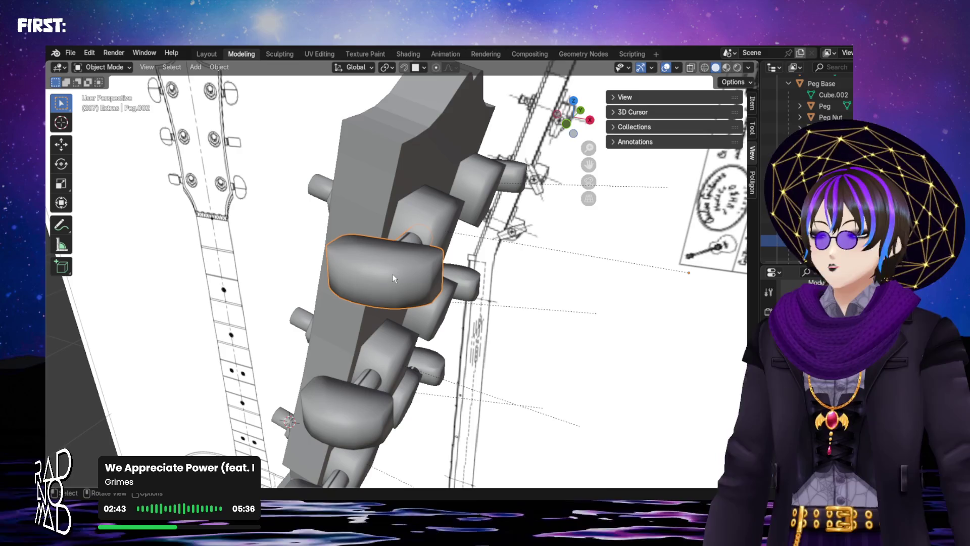
{"action": "key", "text": "r"}
{"action": "key", "text": "y"}
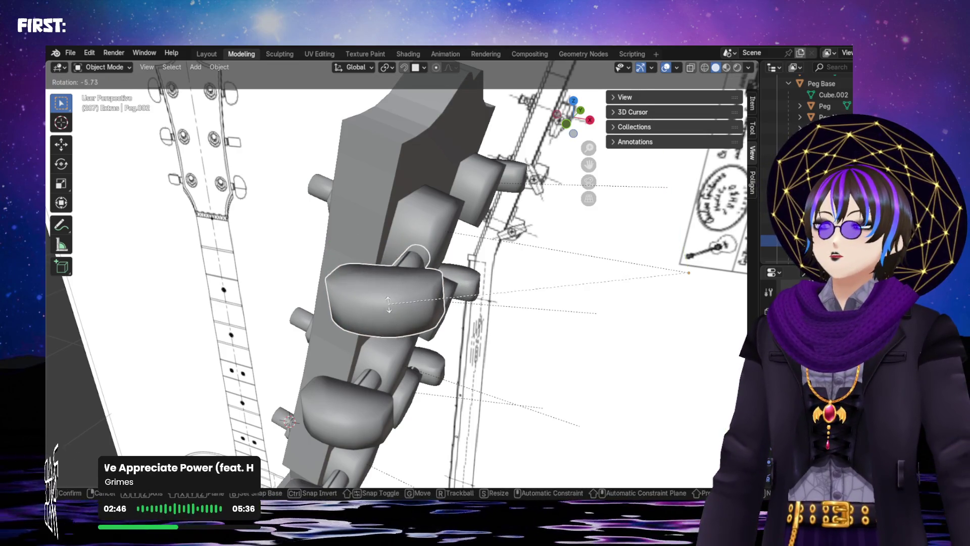
{"action": "key", "text": "Escape"}
- Trial-rotate the peg about local X, Z and Y, backing out each time, then bring up its context menu
{"action": "key", "text": "r"}
{"action": "key", "text": "x"}
{"action": "key", "text": "x"}
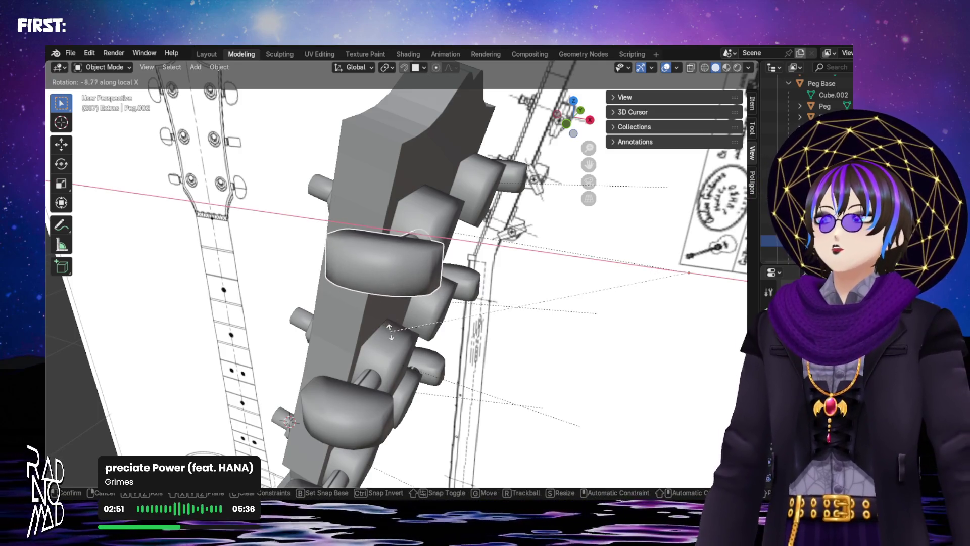
{"action": "key", "text": "Escape"}
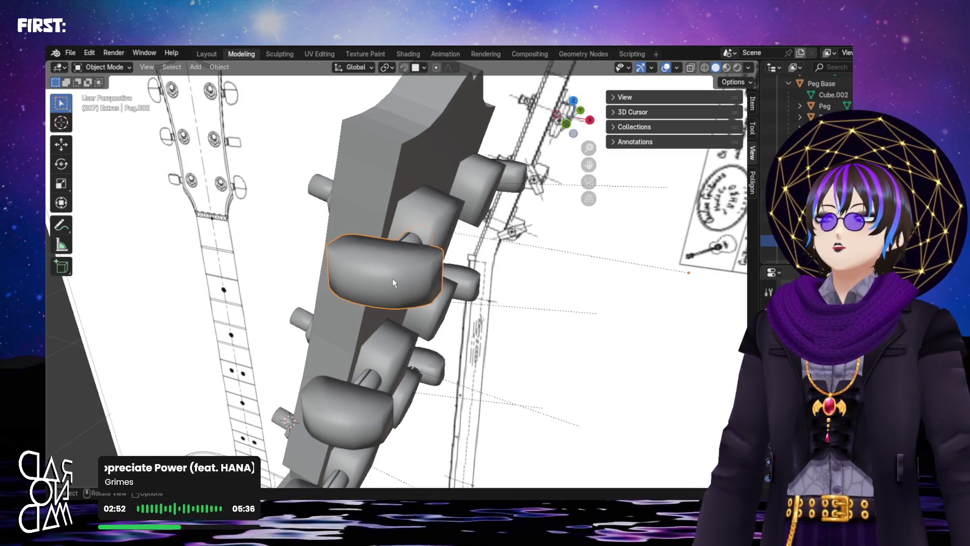
{"action": "key", "text": "r"}
{"action": "key", "text": "z"}
{"action": "key", "text": "z"}
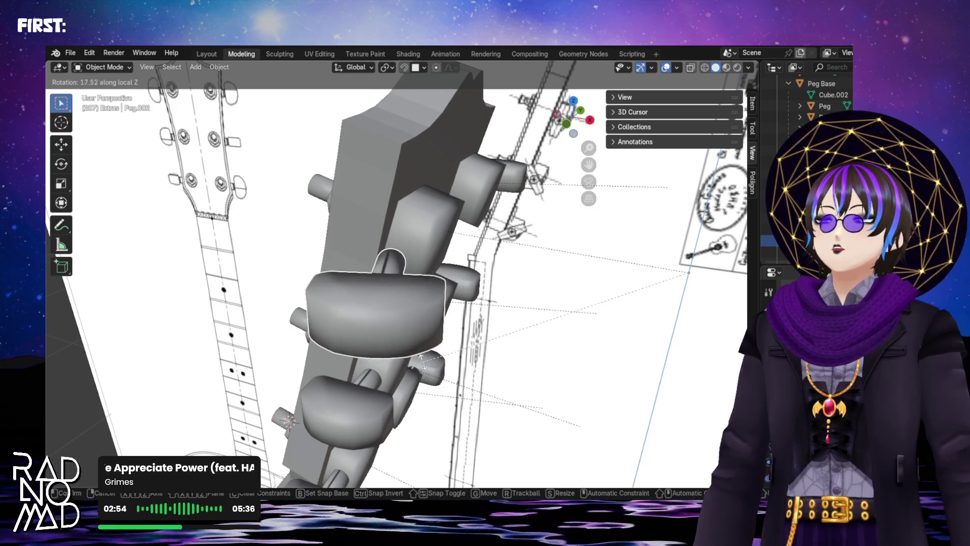
{"action": "key", "text": "Escape"}
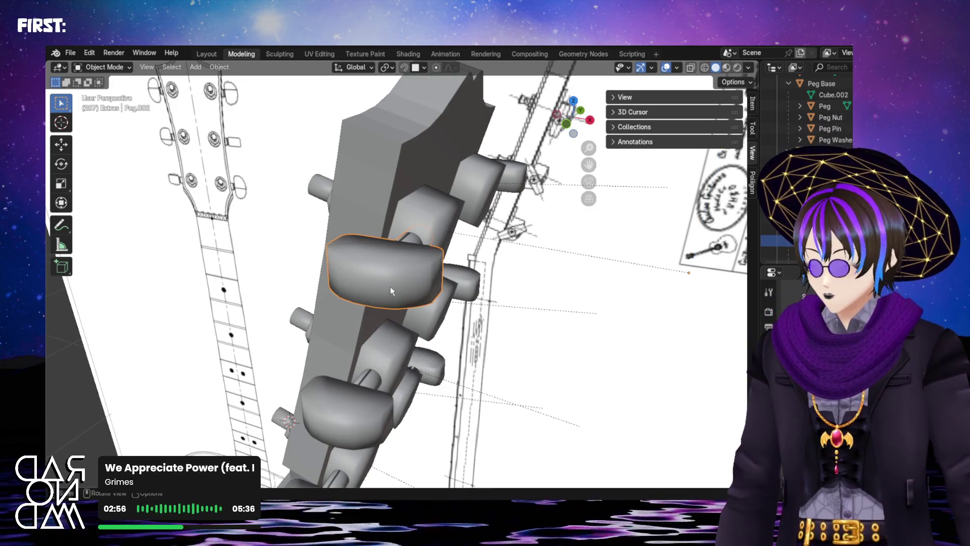
{"action": "key", "text": "r"}
{"action": "key", "text": "y"}
{"action": "key", "text": "y"}
{"action": "key", "text": "Escape"}
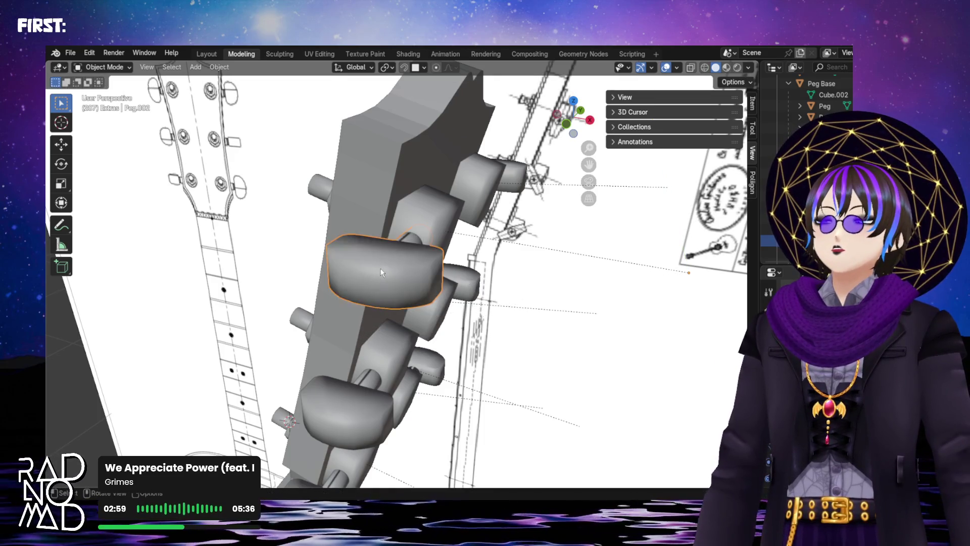
{"action": "right_click", "coordinate": [383, 271]}
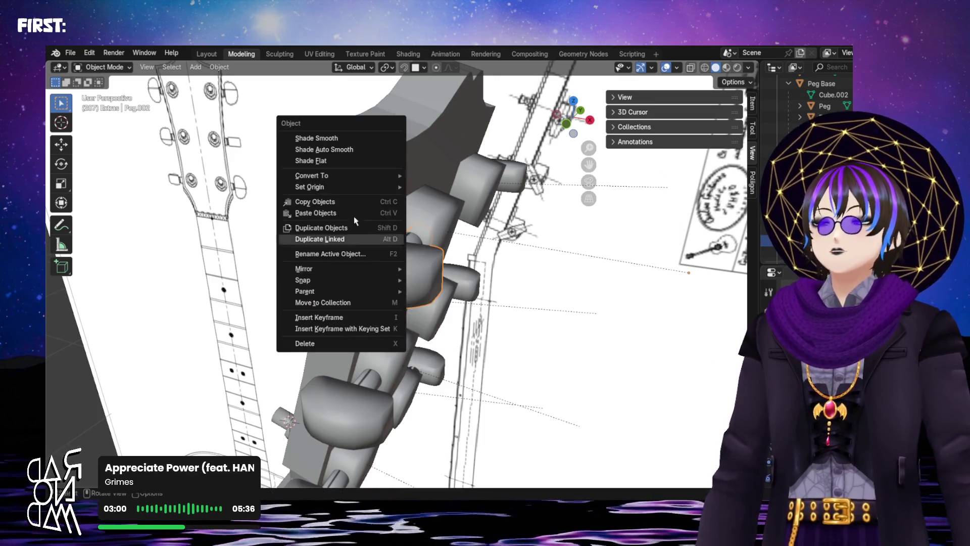
{"action": "left_click", "coordinate": [171, 67]}
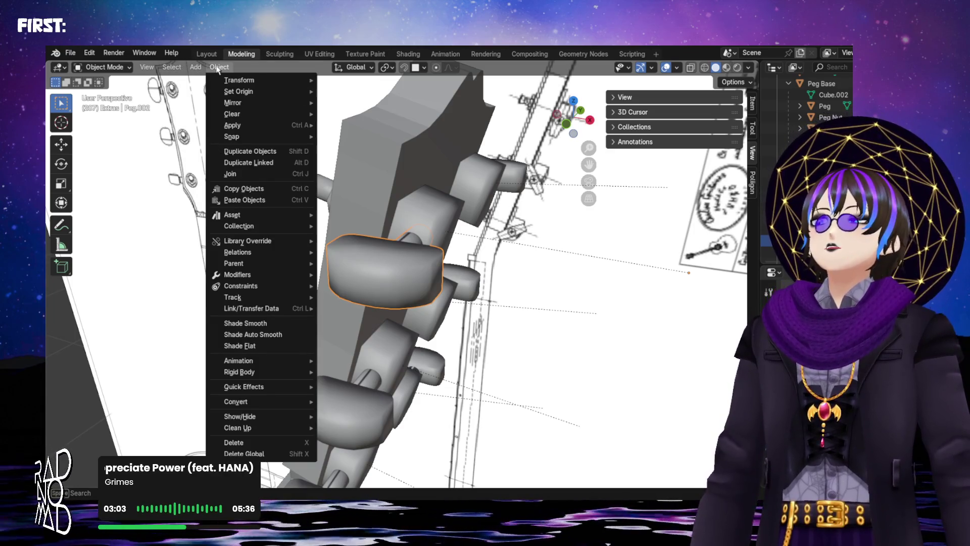
{"action": "mouse_move", "coordinate": [232, 125]}
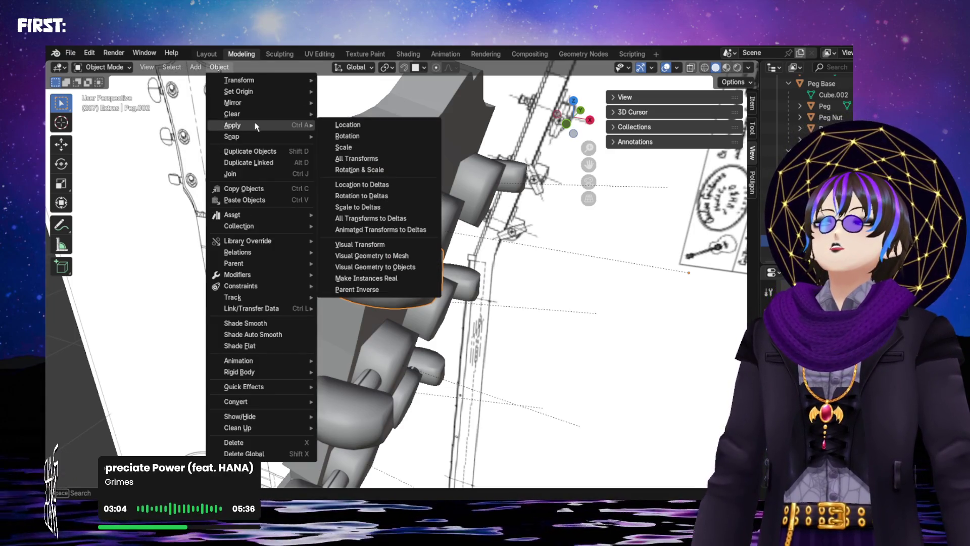
{"action": "key", "text": "Escape"}
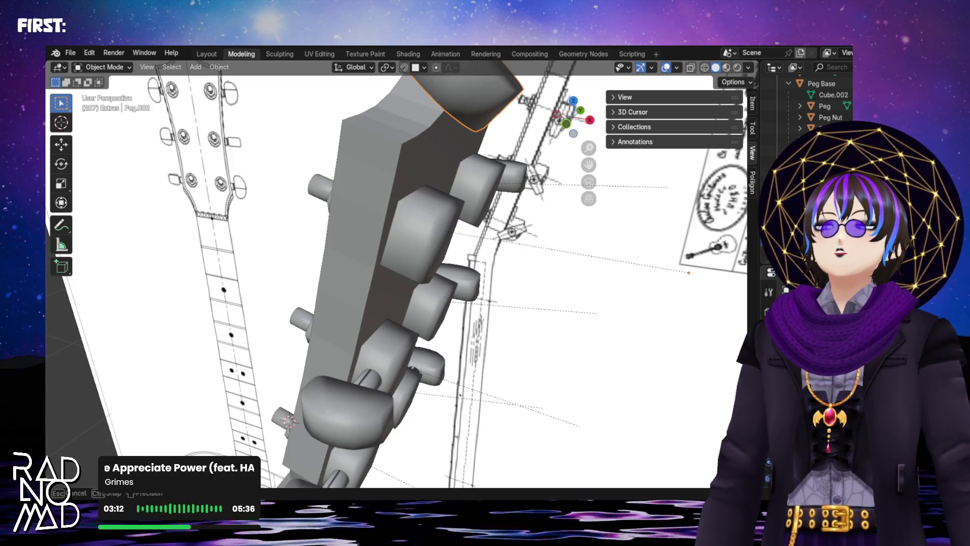
{"action": "key", "text": "Escape"}
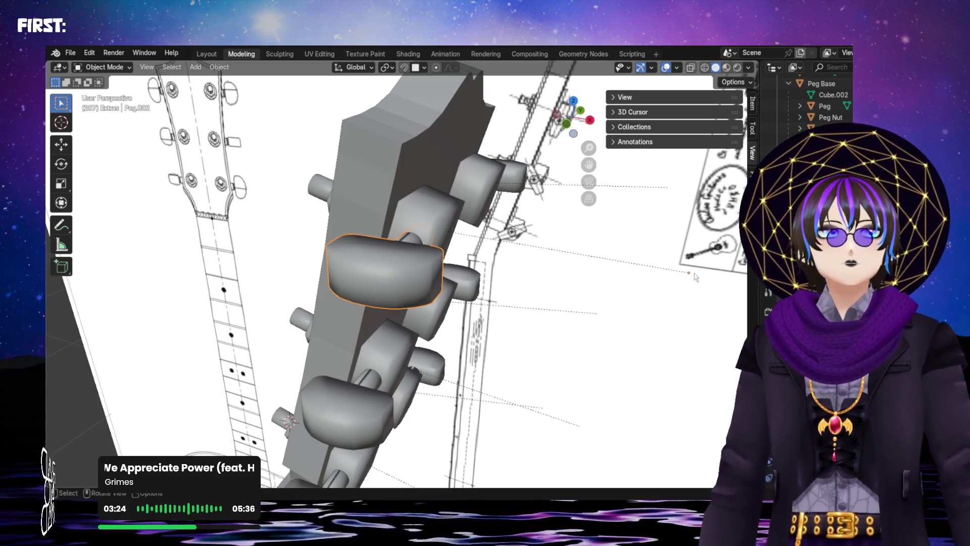
{"action": "left_click_drag", "start_coordinate": [679, 265], "coordinate": [741, 299]}
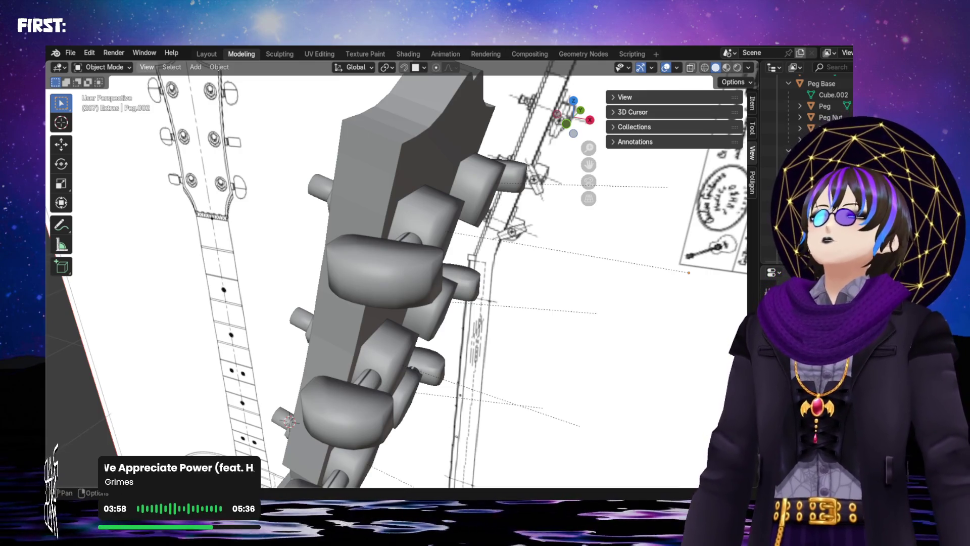
- Check Peg.002's mesh in Edit Mode, then bring up the Object menu's Set Origin options
{"action": "left_click", "coordinate": [146, 68]}
{"action": "left_click", "coordinate": [262, 70]}
{"action": "key", "text": "Tab"}
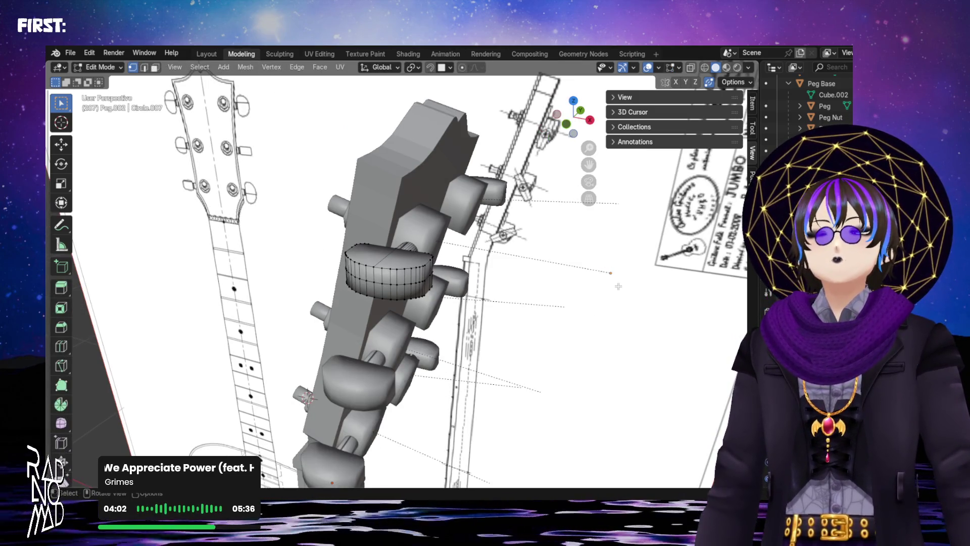
{"action": "scroll", "coordinate": [567, 297], "scroll_direction": "up", "scroll_amount": 2}
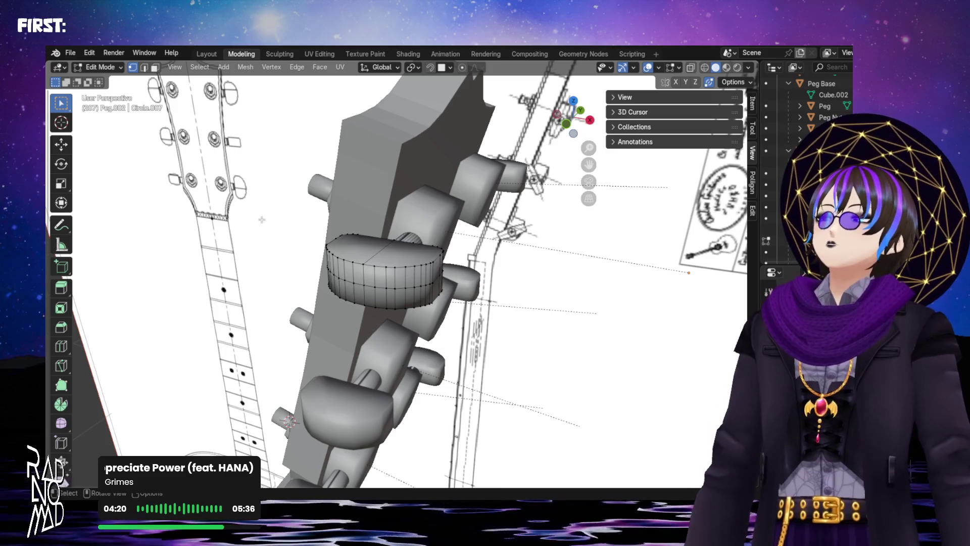
{"action": "key", "text": "Tab"}
{"action": "left_click", "coordinate": [196, 67]}
{"action": "mouse_move", "coordinate": [238, 91]}
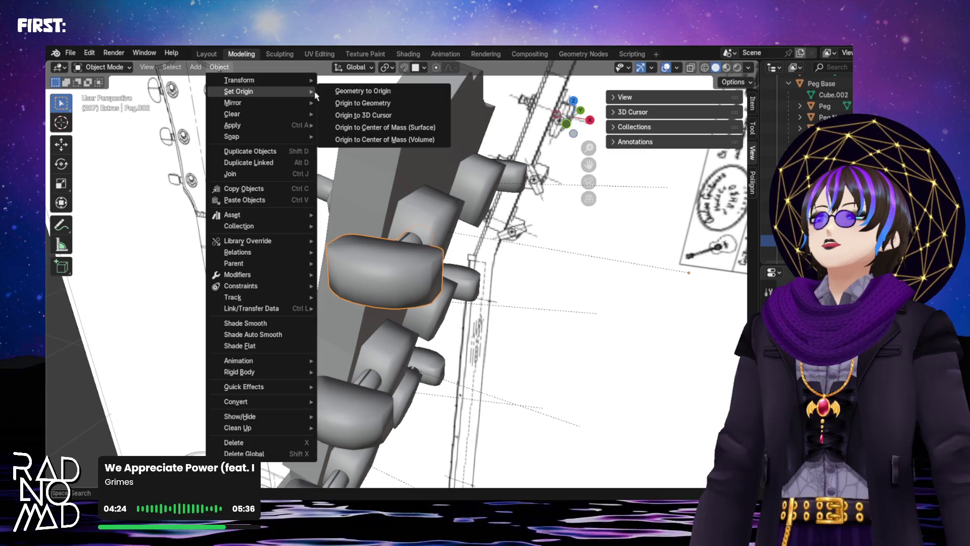
- Set Origin to Geometry on the middle peg, the lower peg and the next peg across
{"action": "left_click", "coordinate": [363, 102]}
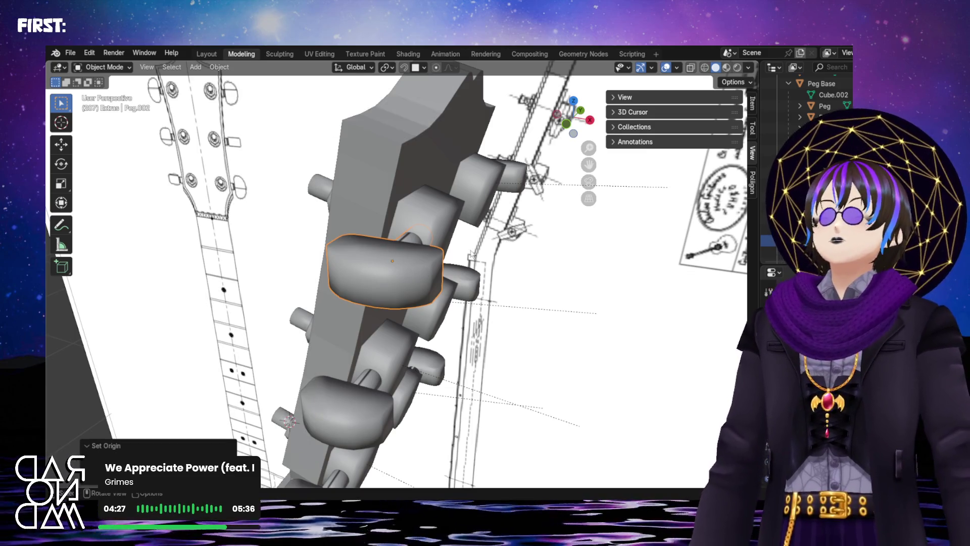
{"action": "left_click", "coordinate": [364, 412]}
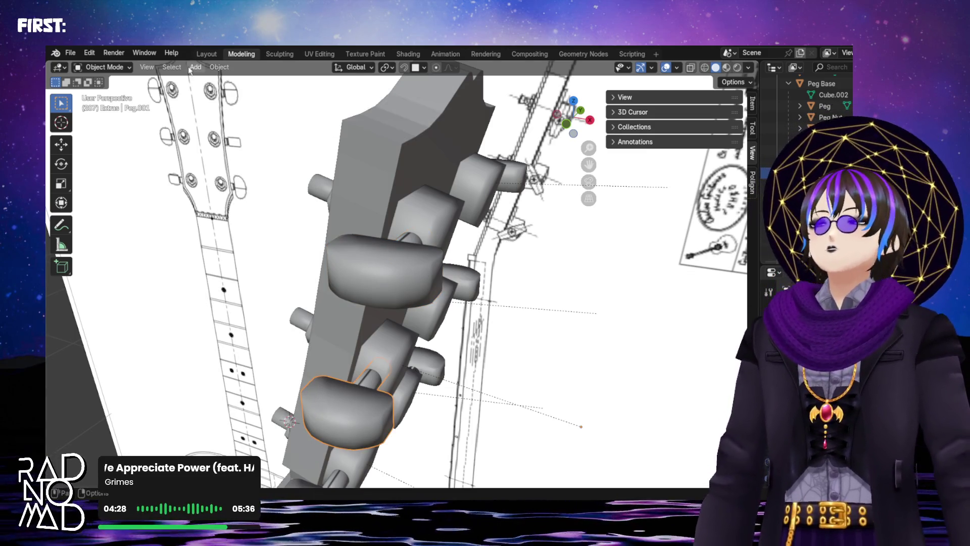
{"action": "left_click", "coordinate": [219, 67]}
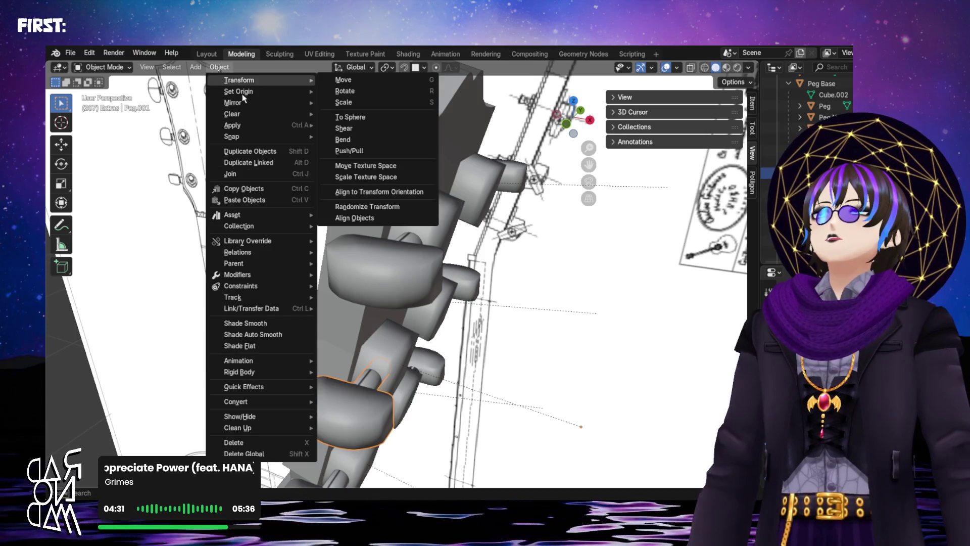
{"action": "mouse_move", "coordinate": [238, 91]}
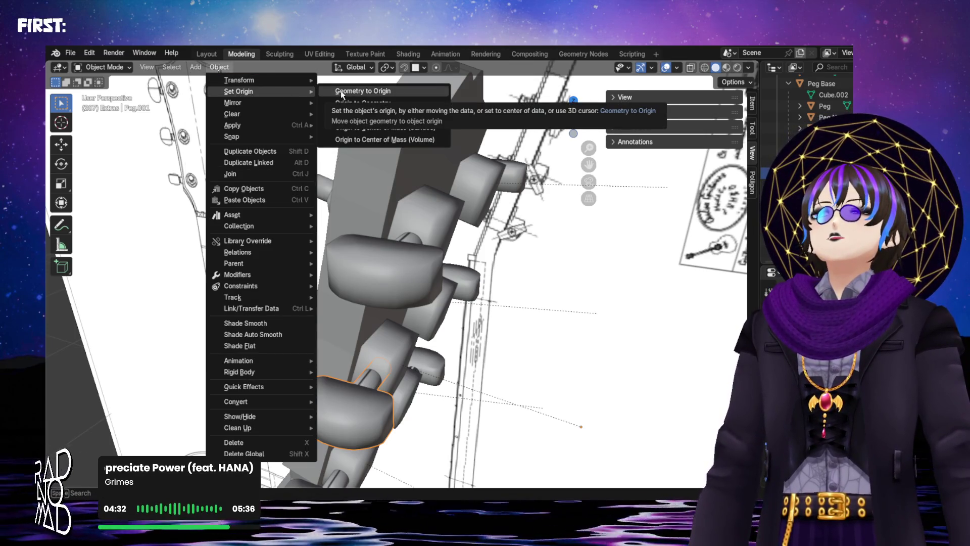
{"action": "left_click", "coordinate": [354, 104]}
{"action": "middle_click_drag", "start_coordinate": [369, 275], "coordinate": [340, 272]}
{"action": "left_click", "coordinate": [313, 306]}
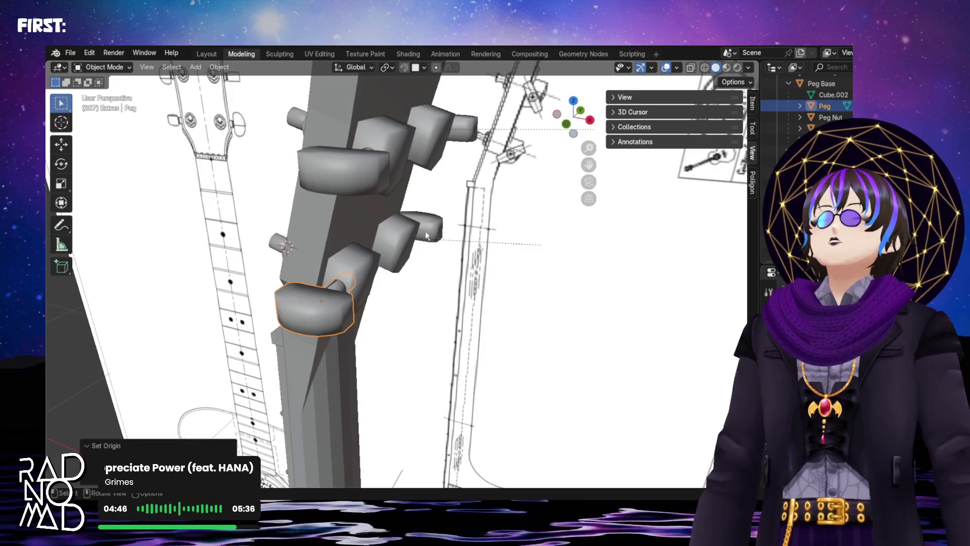
{"action": "left_click", "coordinate": [428, 227]}
{"action": "left_click", "coordinate": [195, 67]}
{"action": "mouse_move", "coordinate": [239, 91]}
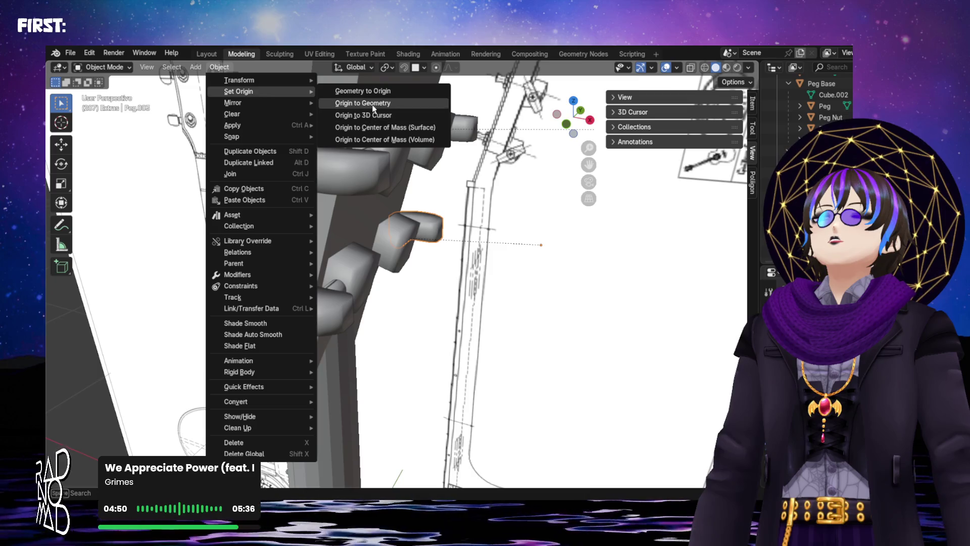
{"action": "left_click", "coordinate": [363, 103]}
- Set Origin to Geometry on the next peg up and the top tuning peg
{"action": "left_click", "coordinate": [453, 125]}
{"action": "left_click", "coordinate": [221, 67]}
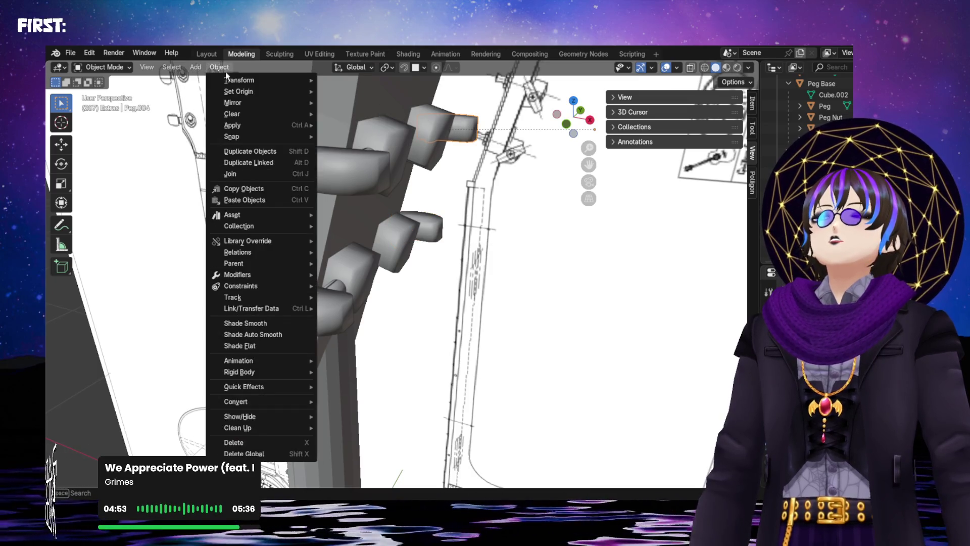
{"action": "mouse_move", "coordinate": [239, 91]}
{"action": "left_click", "coordinate": [383, 101]}
{"action": "mouse_move", "coordinate": [383, 102]}
{"action": "middle_mouse_down"}
{"action": "mouse_move", "coordinate": [375, 113]}
{"action": "mouse_move", "coordinate": [459, 164]}
{"action": "middle_mouse_up"}
{"action": "left_click", "coordinate": [490, 84]}
{"action": "left_click", "coordinate": [194, 67]}
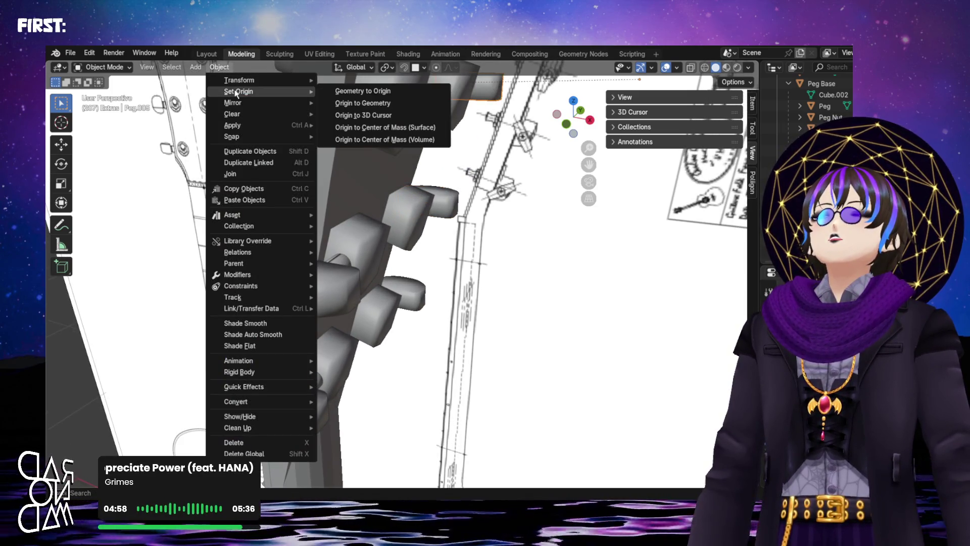
{"action": "left_click", "coordinate": [349, 102]}
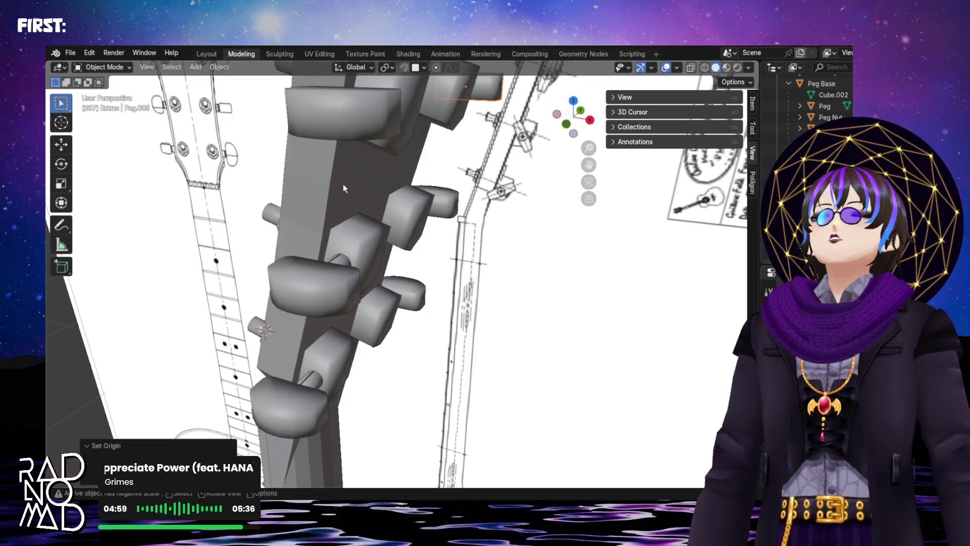
- Rotate the first selected peg freely, then again about the global Y axis
{"action": "left_click", "coordinate": [335, 284]}
{"action": "key", "text": "r"}
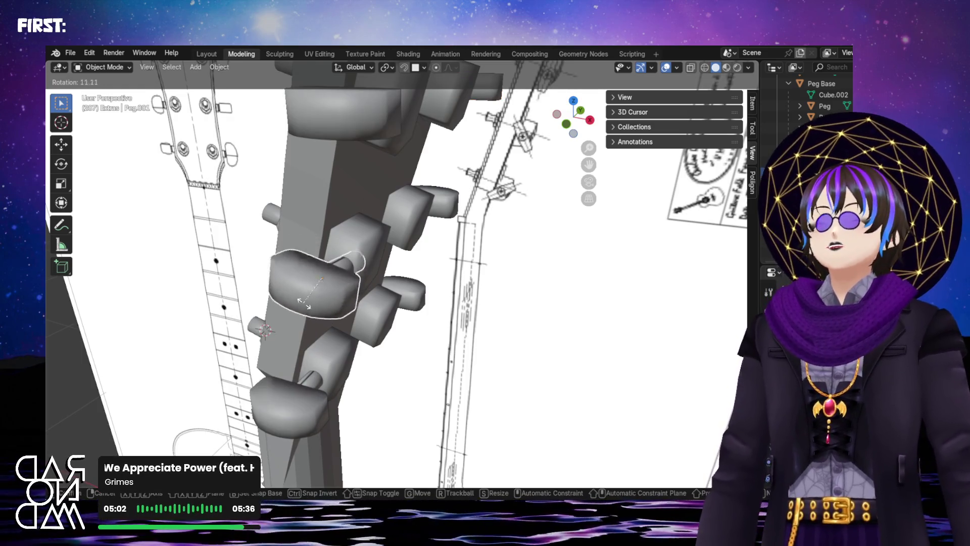
{"action": "left_click", "coordinate": [303, 302]}
{"action": "middle_click_drag", "start_coordinate": [306, 301], "coordinate": [376, 252]}
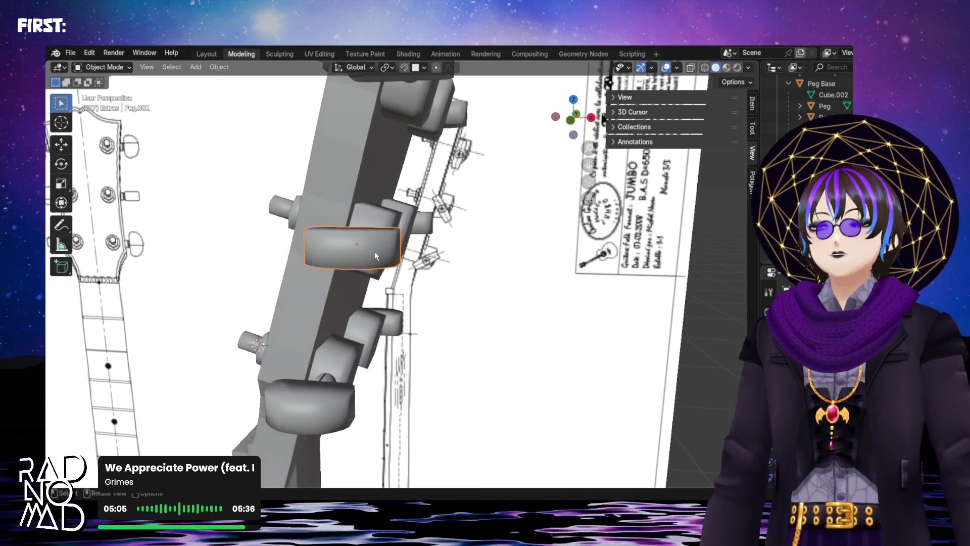
{"action": "key", "text": "r"}
{"action": "key", "text": "y"}
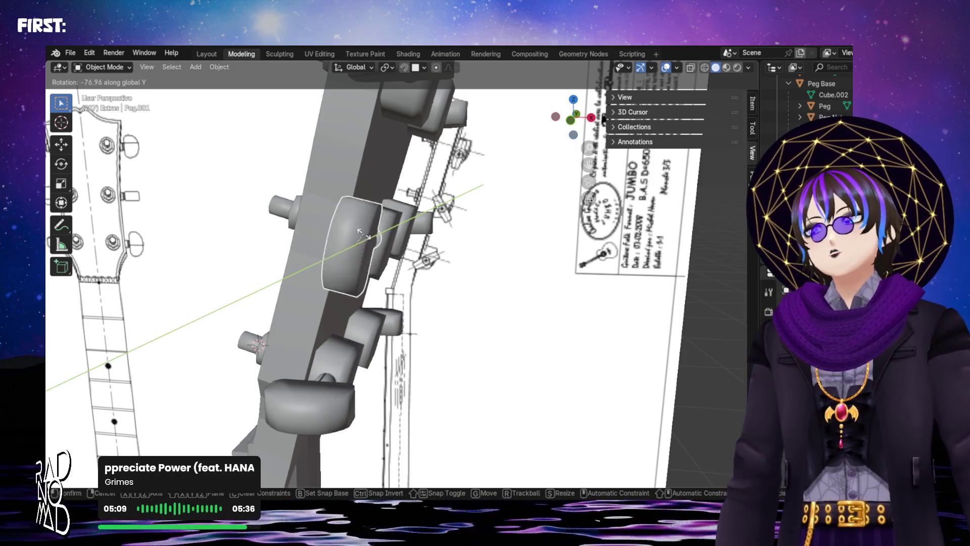
{"action": "left_click", "coordinate": [364, 236]}
- Rotate the top tuning peg about the global Y axis to its headstock angle
{"action": "middle_click_drag", "start_coordinate": [376, 213], "coordinate": [399, 164]}
{"action": "left_click", "coordinate": [402, 144]}
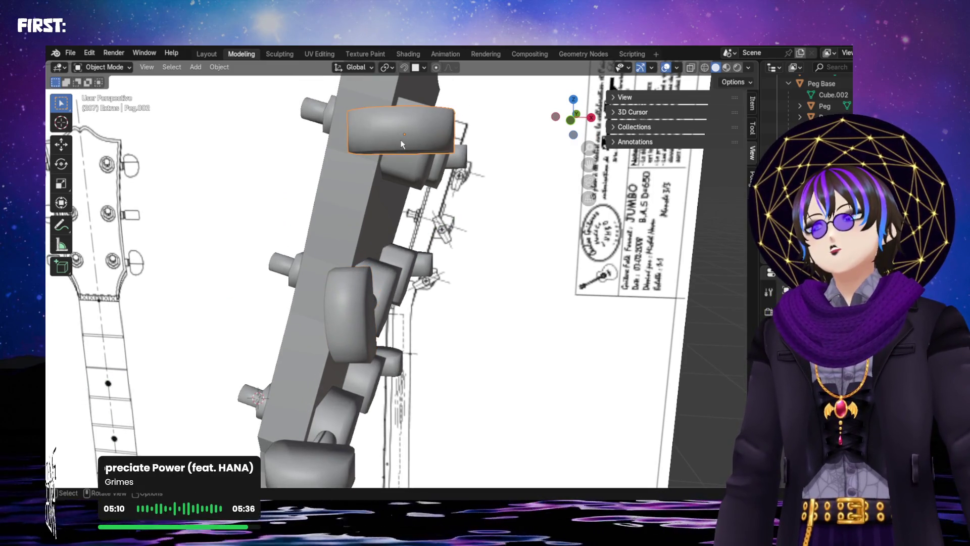
{"action": "key", "text": "r"}
{"action": "key", "text": "y"}
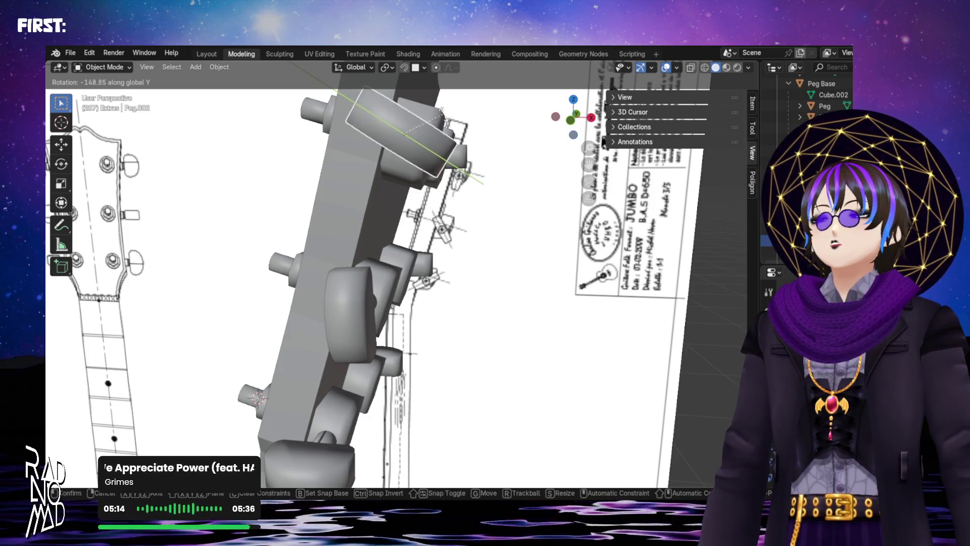
{"action": "left_click", "coordinate": [387, 174]}
- Rotate Peg.005 freely, then about global Y by roughly 151°
{"action": "mouse_move", "coordinate": [387, 175]}
{"action": "middle_mouse_down"}
{"action": "mouse_move", "coordinate": [373, 191]}
{"action": "mouse_move", "coordinate": [387, 163]}
{"action": "middle_mouse_up"}
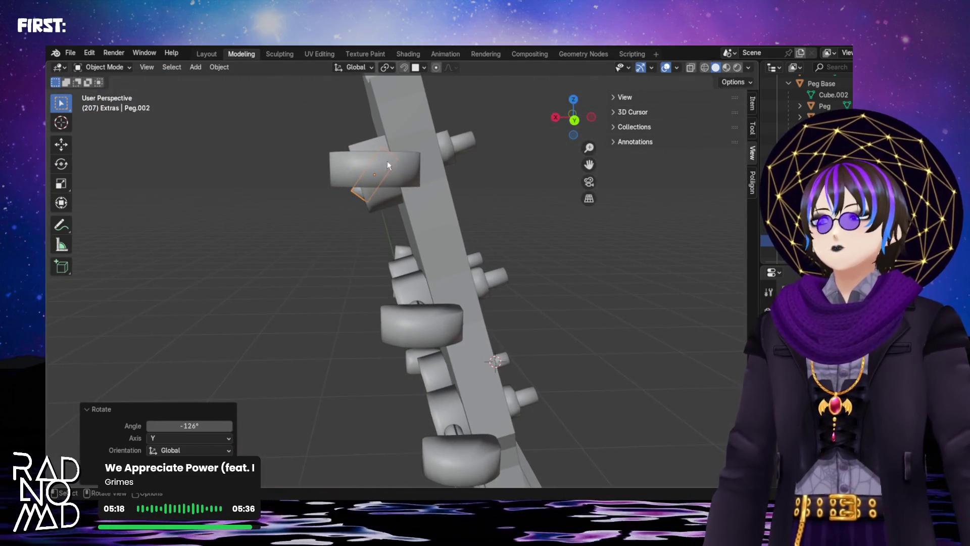
{"action": "left_click", "coordinate": [409, 176]}
{"action": "key", "text": "r"}
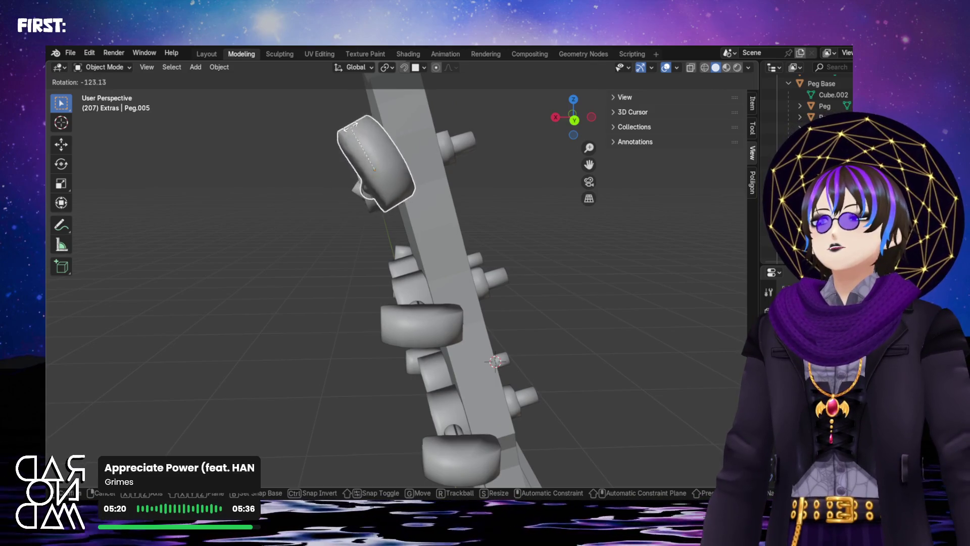
{"action": "left_click", "coordinate": [380, 171]}
{"action": "middle_click_drag", "start_coordinate": [380, 171], "coordinate": [407, 183]}
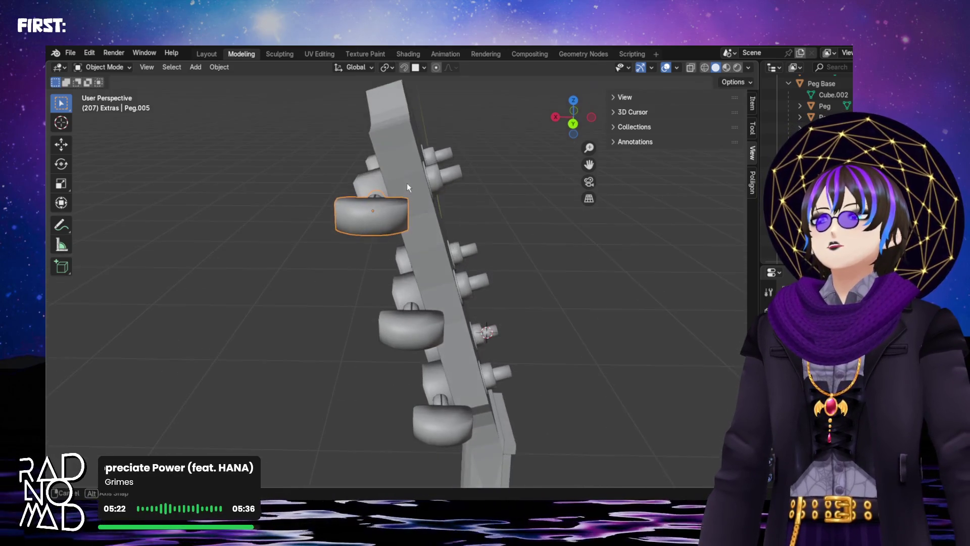
{"action": "key", "text": "r"}
{"action": "key", "text": "y"}
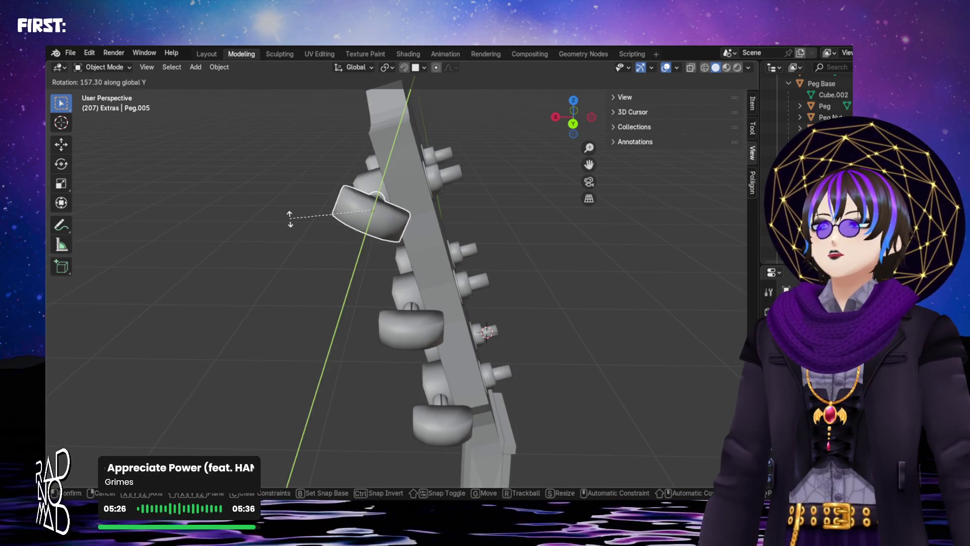
{"action": "left_click", "coordinate": [325, 216]}
- Rotate Peg.003 about global Y by roughly 86° and check it from the front
{"action": "mouse_move", "coordinate": [325, 216]}
{"action": "middle_mouse_down"}
{"action": "mouse_move", "coordinate": [450, 175]}
{"action": "mouse_move", "coordinate": [389, 119]}
{"action": "mouse_move", "coordinate": [420, 109]}
{"action": "middle_mouse_up"}
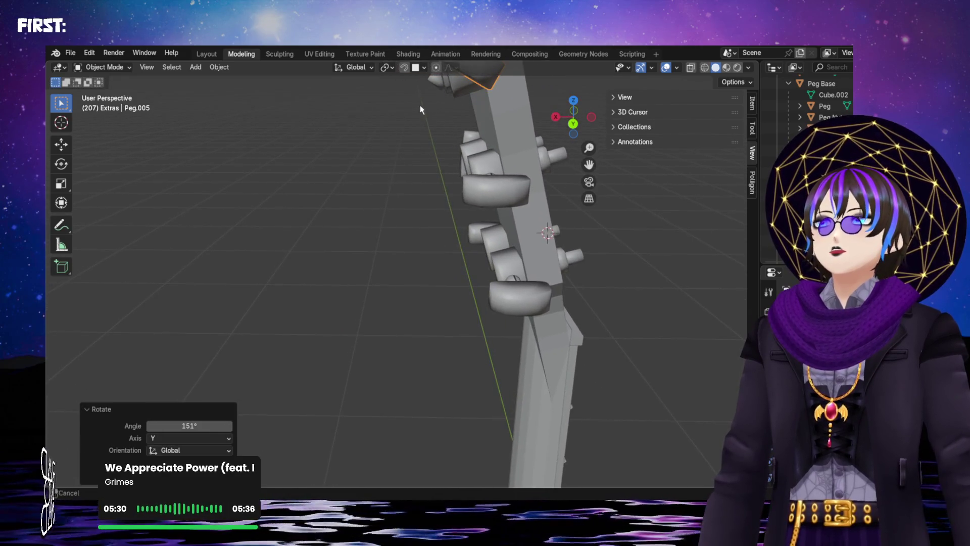
{"action": "mouse_move", "coordinate": [498, 188]}
{"action": "middle_mouse_down"}
{"action": "mouse_move", "coordinate": [501, 204]}
{"action": "mouse_move", "coordinate": [414, 199]}
{"action": "mouse_move", "coordinate": [474, 256]}
{"action": "middle_mouse_up"}
{"action": "left_click", "coordinate": [473, 255]}
{"action": "key", "text": "r"}
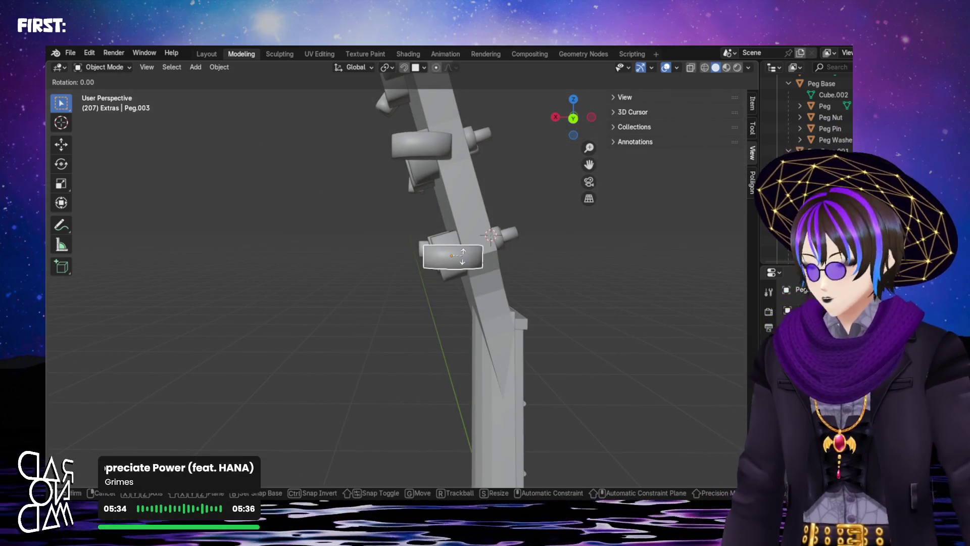
{"action": "key", "text": "y"}
{"action": "left_click", "coordinate": [454, 236]}
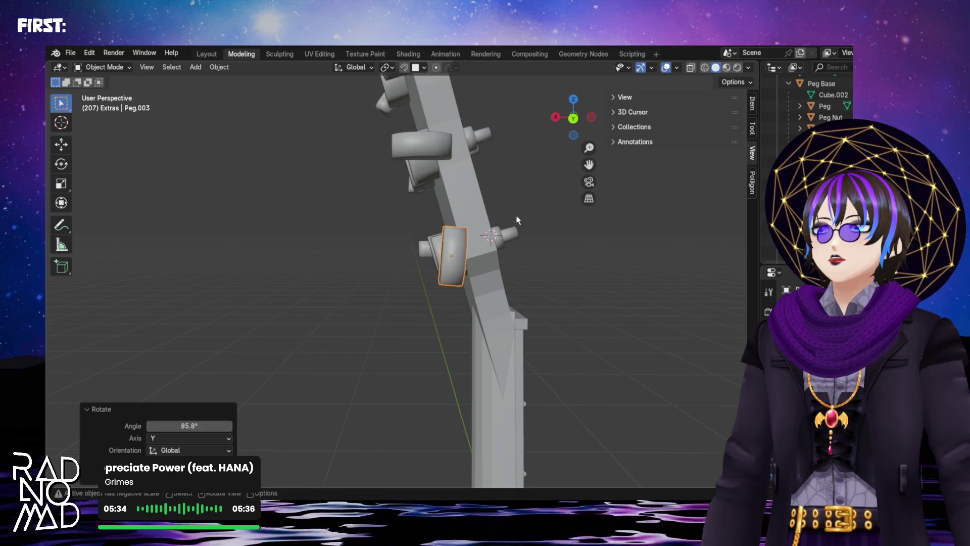
{"action": "mouse_move", "coordinate": [453, 236]}
{"action": "middle_mouse_down"}
{"action": "mouse_move", "coordinate": [413, 222]}
{"action": "mouse_move", "coordinate": [466, 225]}
{"action": "mouse_move", "coordinate": [458, 219]}
{"action": "mouse_move", "coordinate": [452, 263]}
{"action": "mouse_move", "coordinate": [437, 265]}
{"action": "mouse_move", "coordinate": [416, 211]}
{"action": "mouse_move", "coordinate": [536, 286]}
{"action": "mouse_move", "coordinate": [334, 314]}
{"action": "middle_mouse_up"}
{"action": "scroll", "coordinate": [336, 315], "scroll_direction": "up", "scroll_amount": 3}
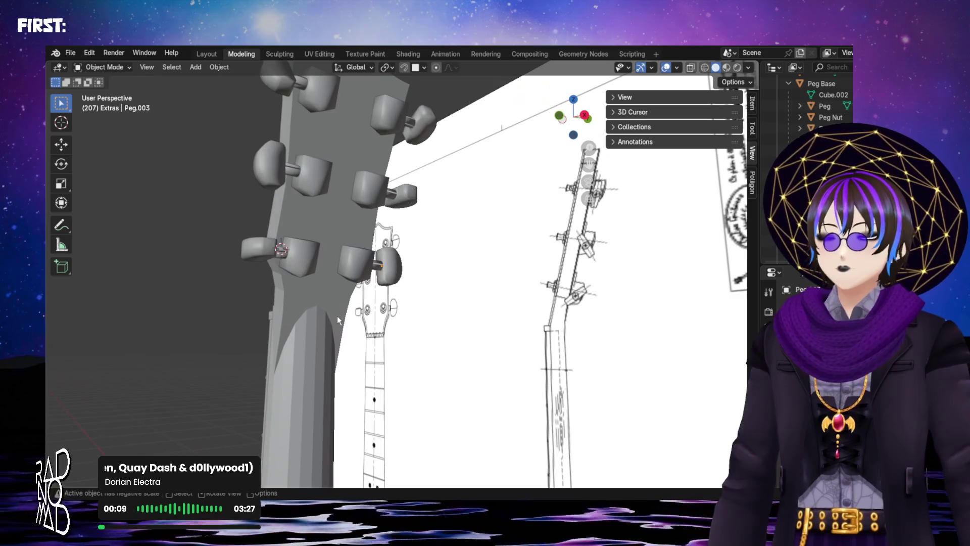
- Give the Neck Shade Smooth, then switch it back to Shade Flat and look the guitar over
{"action": "left_click", "coordinate": [327, 285]}
{"action": "right_click", "coordinate": [327, 286]}
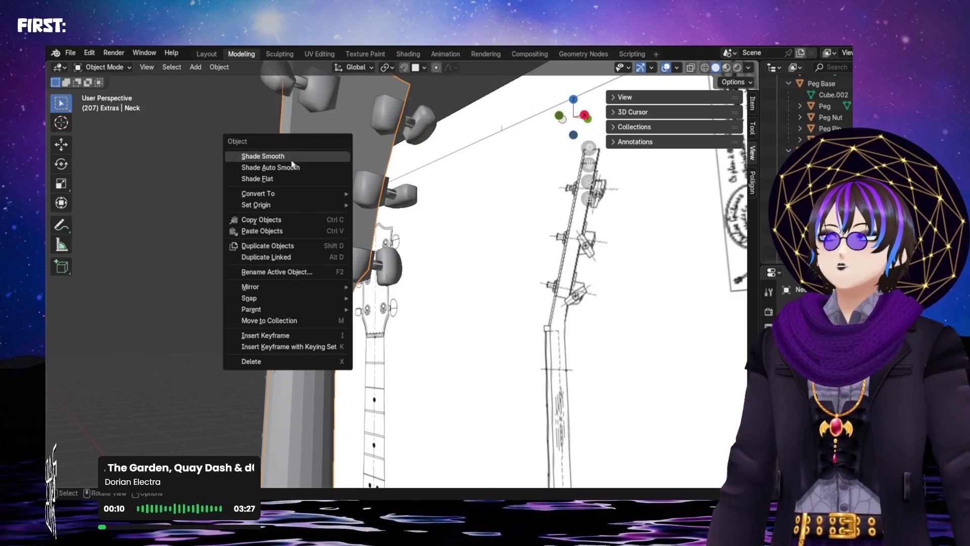
{"action": "left_click", "coordinate": [272, 156]}
{"action": "middle_click_drag", "start_coordinate": [318, 283], "coordinate": [277, 296]}
{"action": "right_click", "coordinate": [275, 292]}
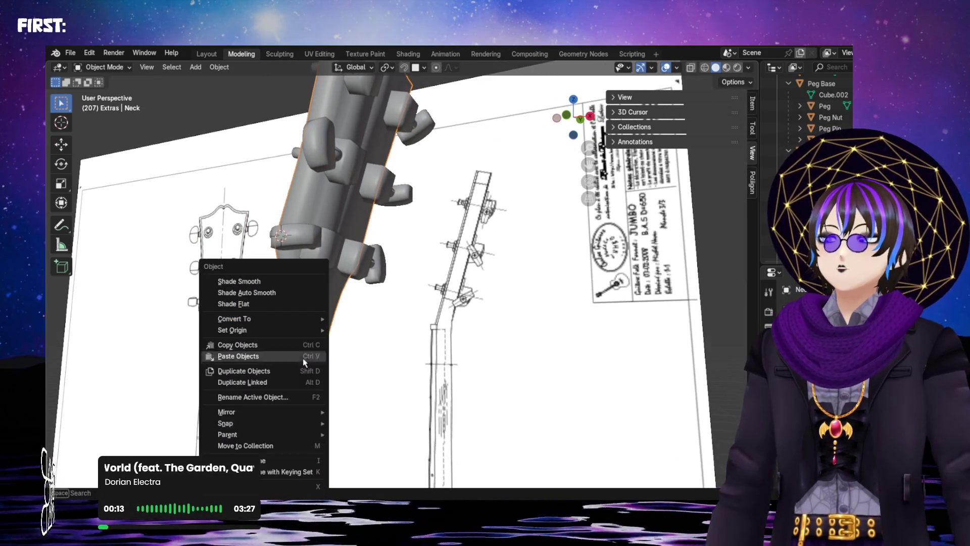
{"action": "left_click", "coordinate": [275, 300]}
{"action": "mouse_move", "coordinate": [297, 384]}
{"action": "middle_mouse_down"}
{"action": "mouse_move", "coordinate": [340, 365]}
{"action": "mouse_move", "coordinate": [304, 346]}
{"action": "mouse_move", "coordinate": [216, 385]}
{"action": "mouse_move", "coordinate": [185, 341]}
{"action": "mouse_move", "coordinate": [314, 341]}
{"action": "mouse_move", "coordinate": [319, 367]}
{"action": "mouse_move", "coordinate": [311, 357]}
{"action": "mouse_move", "coordinate": [393, 303]}
{"action": "mouse_move", "coordinate": [449, 317]}
{"action": "mouse_move", "coordinate": [396, 262]}
{"action": "mouse_move", "coordinate": [505, 250]}
{"action": "mouse_move", "coordinate": [457, 249]}
{"action": "mouse_move", "coordinate": [481, 271]}
{"action": "mouse_move", "coordinate": [416, 271]}
{"action": "mouse_move", "coordinate": [444, 310]}
{"action": "mouse_move", "coordinate": [529, 347]}
{"action": "middle_mouse_up"}
{"action": "scroll", "coordinate": [393, 304], "scroll_direction": "up", "scroll_amount": 3}
{"action": "scroll", "coordinate": [426, 287], "scroll_direction": "up", "scroll_amount": 2}
{"action": "scroll", "coordinate": [416, 270], "scroll_direction": "down", "scroll_amount": 5}
{"action": "mouse_move", "coordinate": [435, 338]}
{"action": "middle_mouse_down"}
{"action": "mouse_move", "coordinate": [463, 262]}
{"action": "mouse_move", "coordinate": [423, 336]}
{"action": "mouse_move", "coordinate": [416, 323]}
{"action": "middle_mouse_up"}
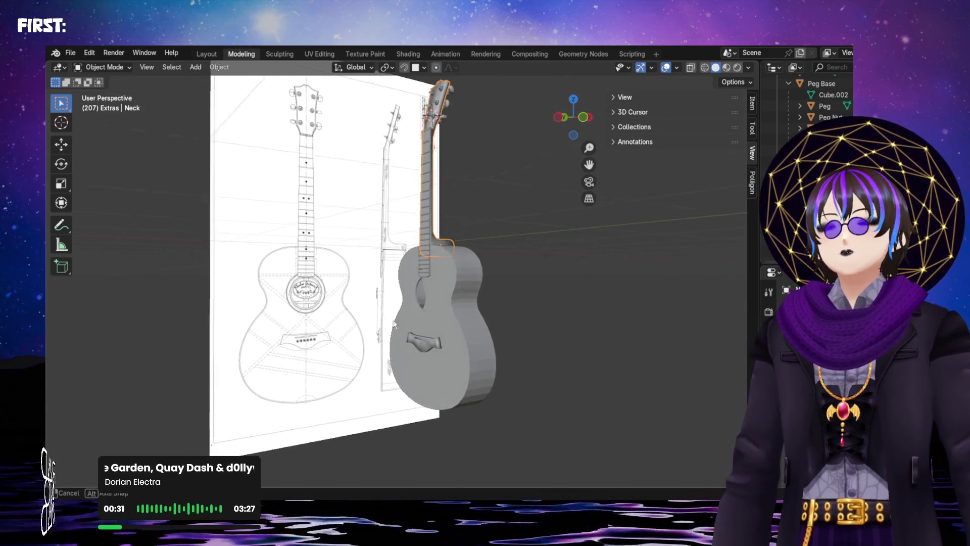
{"action": "scroll", "coordinate": [416, 323], "scroll_direction": "up", "scroll_amount": 3}
{"action": "scroll", "coordinate": [402, 344], "scroll_direction": "up", "scroll_amount": 2}
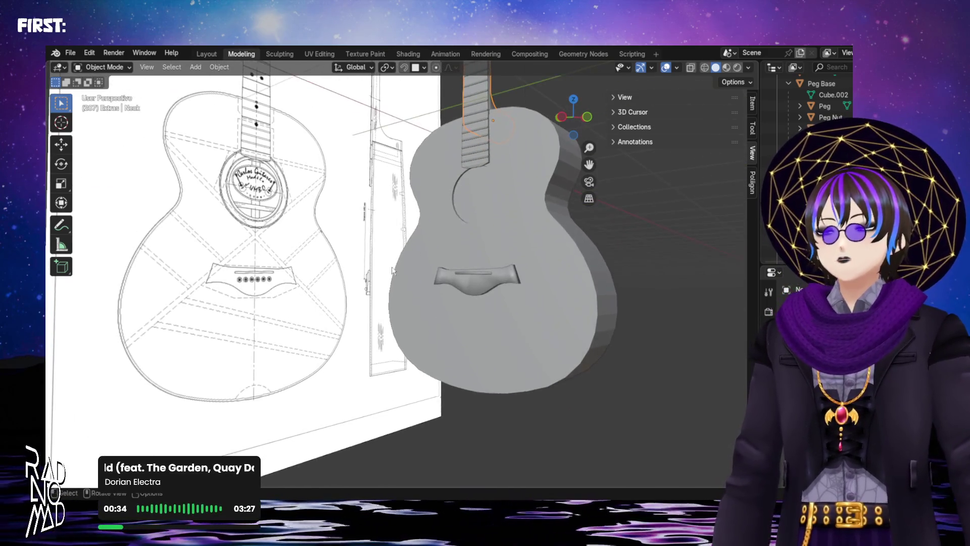
{"action": "scroll", "coordinate": [402, 259], "scroll_direction": "up", "scroll_amount": 2}
{"action": "scroll", "coordinate": [379, 265], "scroll_direction": "up", "scroll_amount": 2}
{"action": "scroll", "coordinate": [348, 273], "scroll_direction": "up", "scroll_amount": 2}
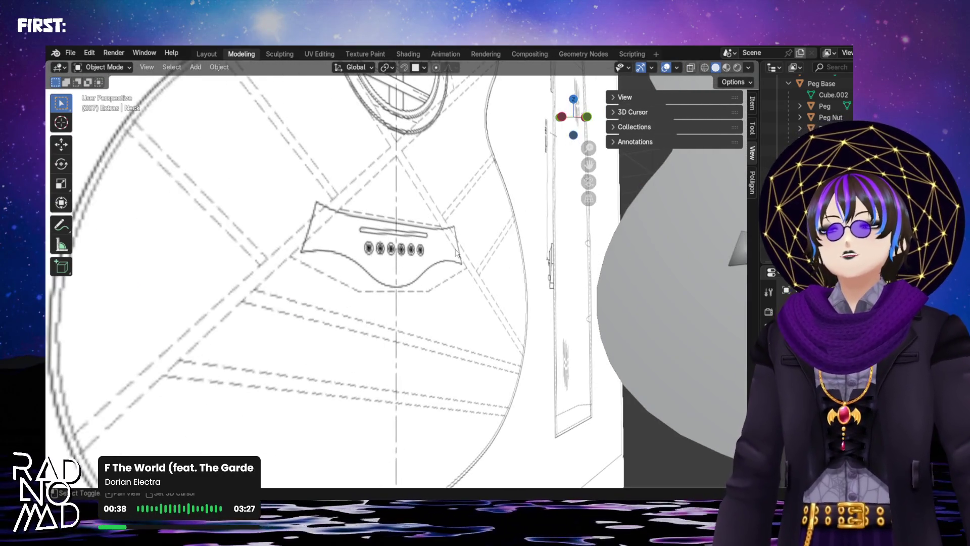
{"action": "scroll", "coordinate": [402, 374], "scroll_direction": "down", "scroll_amount": 3}
{"action": "mouse_move", "coordinate": [394, 364]}
{"action": "middle_mouse_down"}
{"action": "mouse_move", "coordinate": [402, 374]}
{"action": "mouse_move", "coordinate": [379, 330]}
{"action": "middle_mouse_up"}
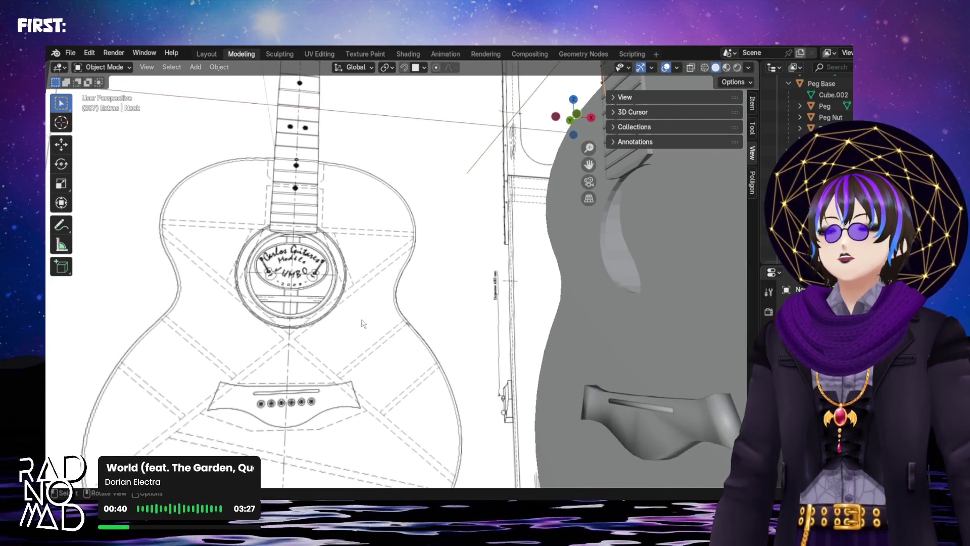
{"action": "middle_click_drag", "start_coordinate": [285, 303], "coordinate": [263, 263]}
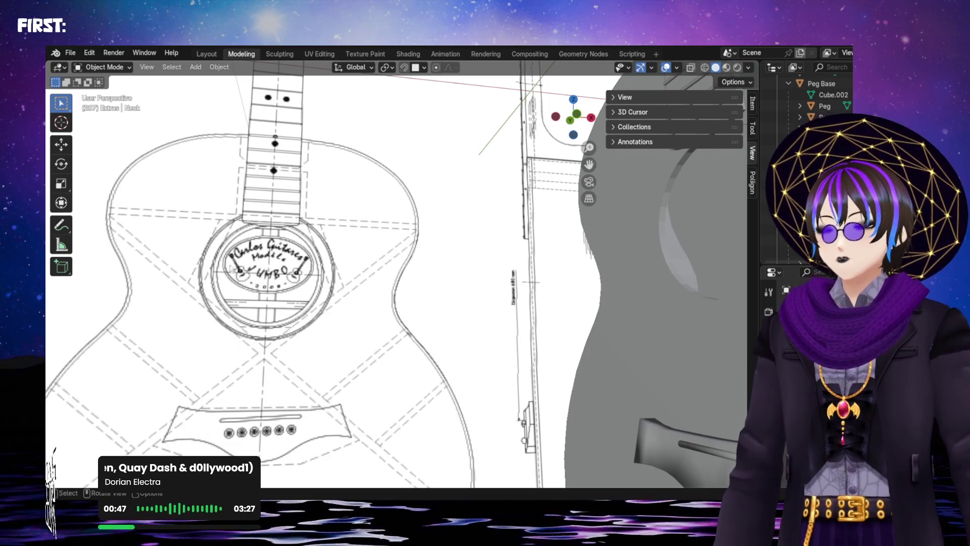
{"action": "scroll", "coordinate": [422, 275], "scroll_direction": "down", "scroll_amount": 5}
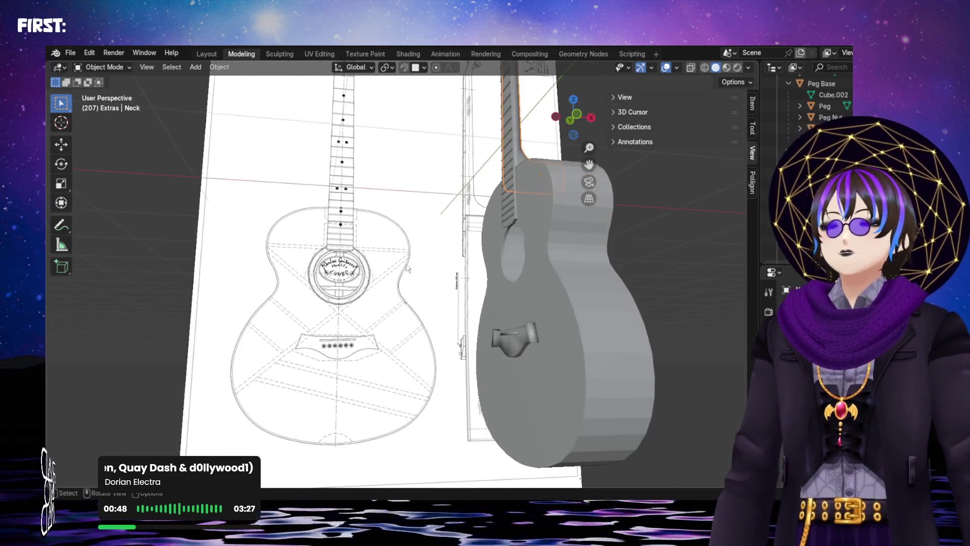
{"action": "middle_click_drag", "start_coordinate": [406, 266], "coordinate": [383, 172]}
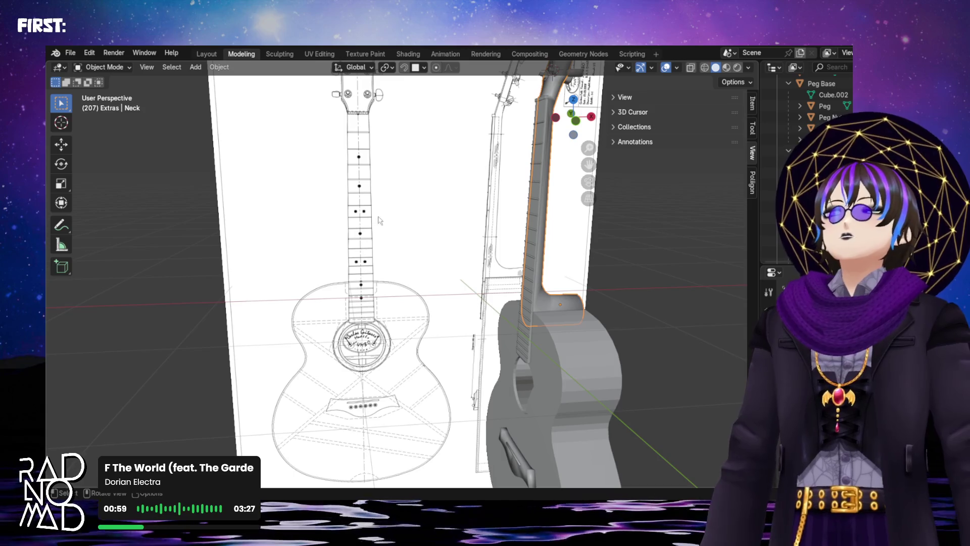
{"action": "mouse_move", "coordinate": [518, 219]}
{"action": "middle_mouse_down"}
{"action": "mouse_move", "coordinate": [491, 346]}
{"action": "mouse_move", "coordinate": [553, 240]}
{"action": "mouse_move", "coordinate": [303, 250]}
{"action": "middle_mouse_up"}
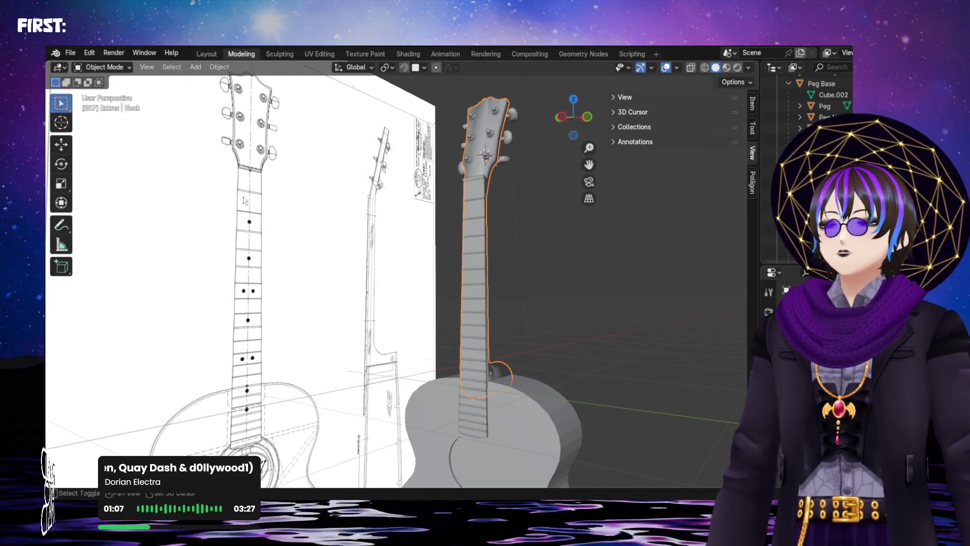
{"action": "scroll", "coordinate": [243, 190], "scroll_direction": "down", "scroll_amount": 5, "text": "shift"}
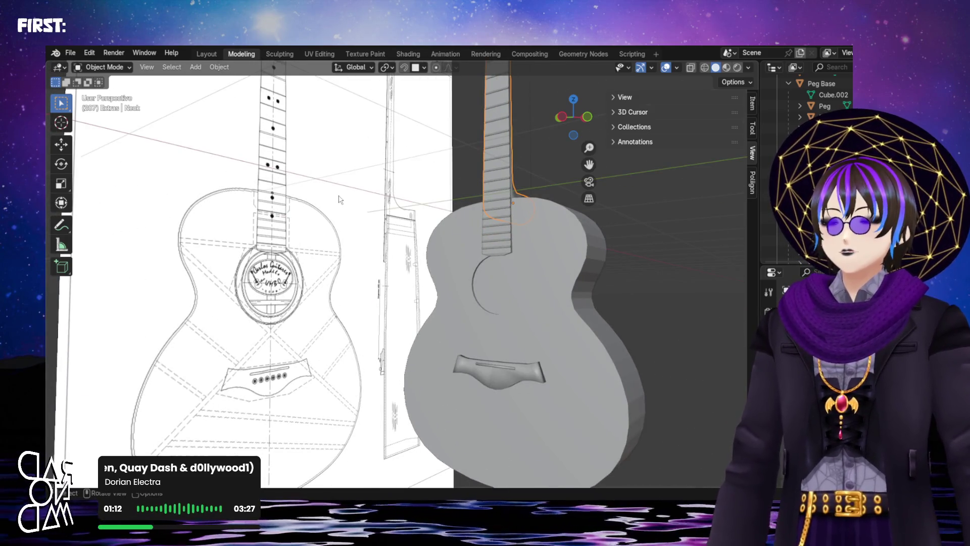
{"action": "mouse_move", "coordinate": [564, 278]}
{"action": "middle_mouse_down", "text": "shift"}
{"action": "mouse_move", "coordinate": [436, 280]}
{"action": "mouse_move", "coordinate": [335, 269]}
{"action": "mouse_move", "coordinate": [474, 360]}
{"action": "middle_mouse_up", "text": "shift"}
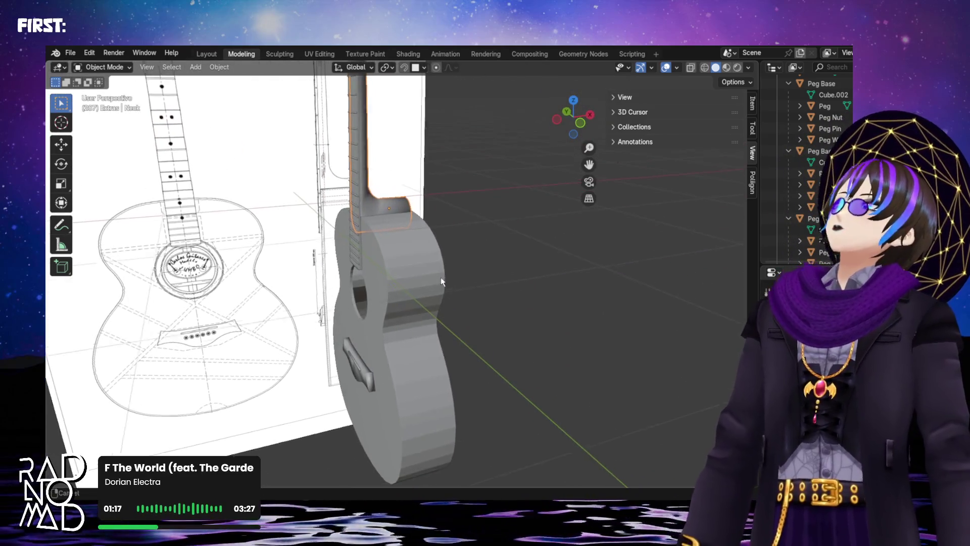
{"action": "middle_click_drag", "start_coordinate": [473, 360], "coordinate": [429, 237]}
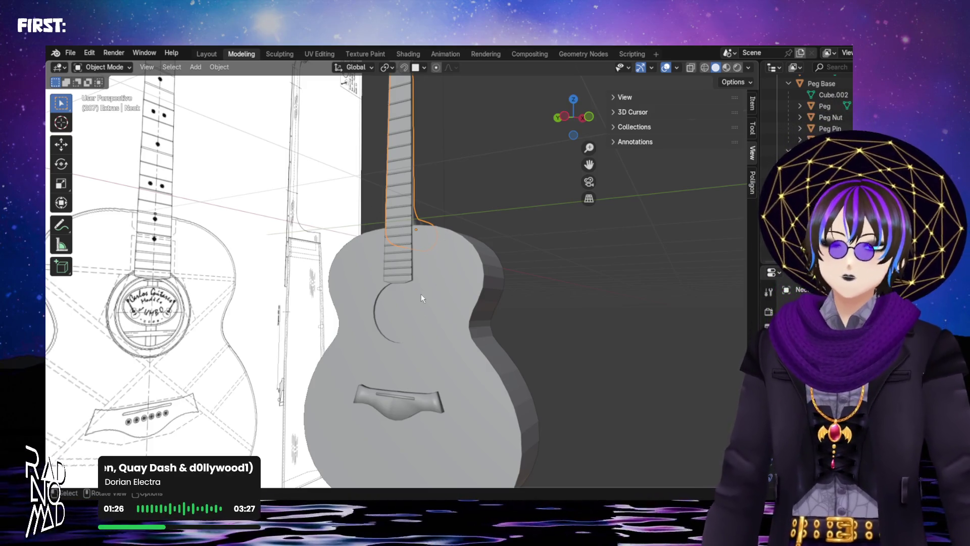
{"action": "scroll", "coordinate": [422, 298], "scroll_direction": "up", "scroll_amount": 1}
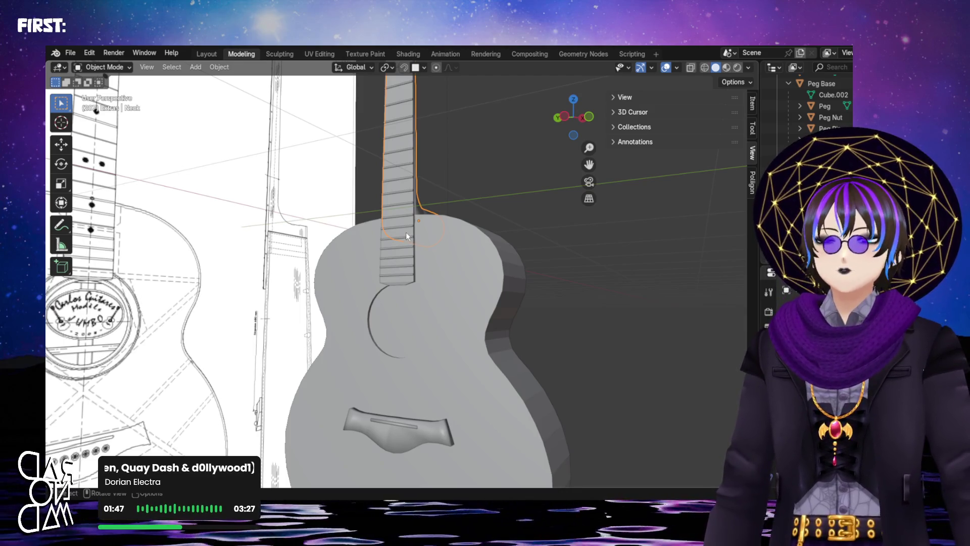
{"action": "scroll", "coordinate": [415, 245], "scroll_direction": "down", "scroll_amount": 3}
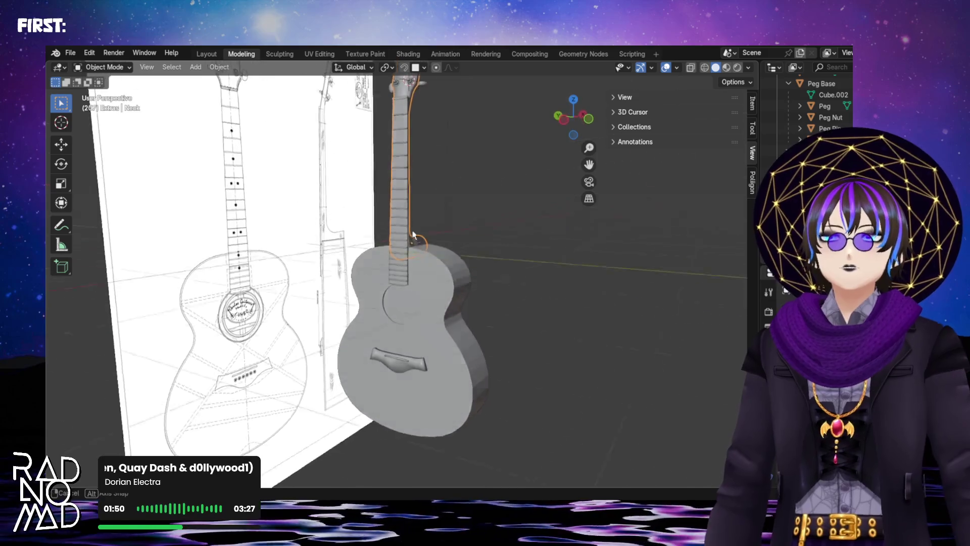
{"action": "mouse_move", "coordinate": [415, 245]}
{"action": "middle_mouse_down"}
{"action": "mouse_move", "coordinate": [446, 210]}
{"action": "mouse_move", "coordinate": [506, 297]}
{"action": "mouse_move", "coordinate": [463, 366]}
{"action": "mouse_move", "coordinate": [472, 381]}
{"action": "mouse_move", "coordinate": [430, 384]}
{"action": "mouse_move", "coordinate": [482, 308]}
{"action": "middle_mouse_up"}
{"action": "scroll", "coordinate": [417, 183], "scroll_direction": "up", "scroll_amount": 5}
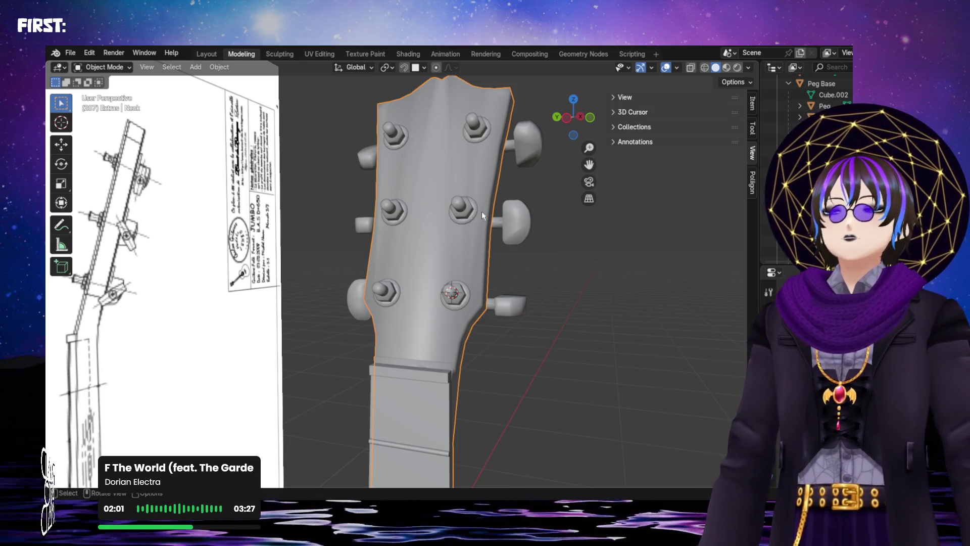
{"action": "scroll", "coordinate": [481, 210], "scroll_direction": "up", "scroll_amount": 3}
{"action": "mouse_move", "coordinate": [508, 227]}
{"action": "middle_mouse_down"}
{"action": "mouse_move", "coordinate": [411, 282]}
{"action": "mouse_move", "coordinate": [352, 302]}
{"action": "mouse_move", "coordinate": [403, 234]}
{"action": "middle_mouse_up"}
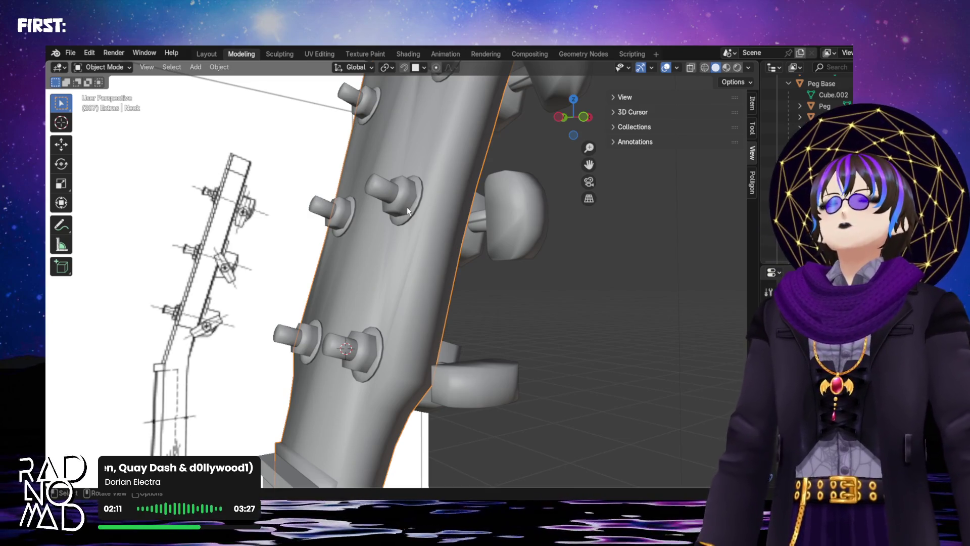
{"action": "scroll", "coordinate": [407, 207], "scroll_direction": "down", "scroll_amount": 2}
{"action": "scroll", "coordinate": [406, 208], "scroll_direction": "down", "scroll_amount": 1}
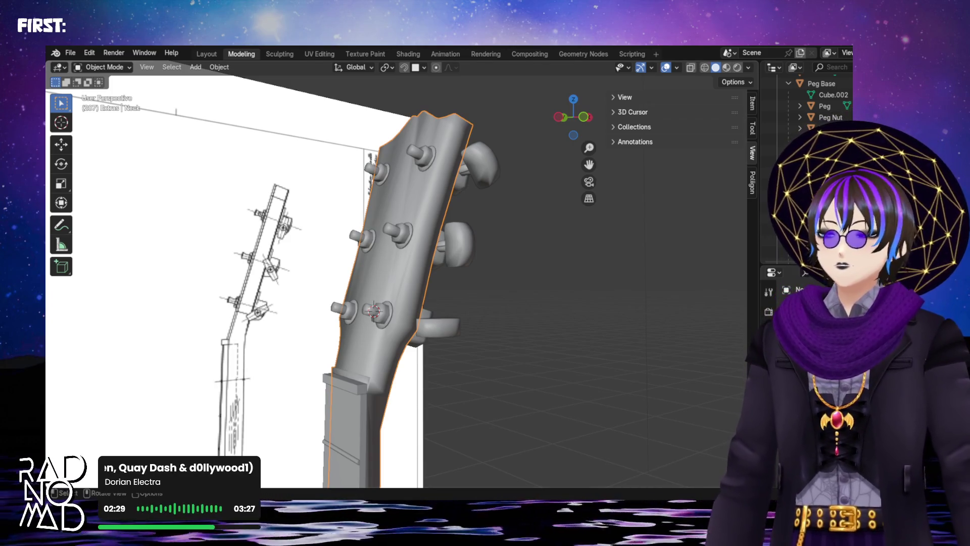
- Deselect all, save the guitar file, then Save Incremental as guitar8.blend
{"action": "key", "text": "alt+a"}
{"action": "left_click", "coordinate": [69, 53]}
{"action": "left_click", "coordinate": [83, 126]}
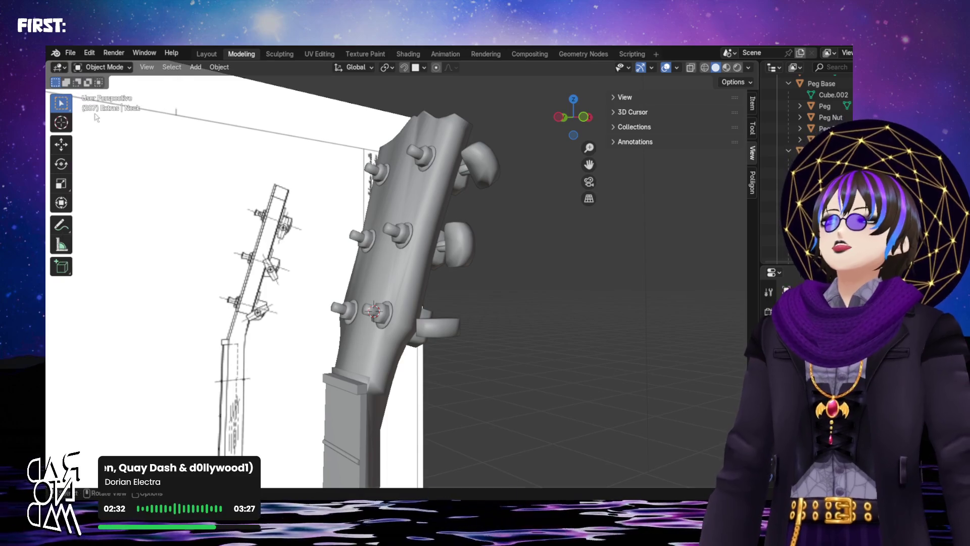
{"action": "left_click", "coordinate": [68, 54]}
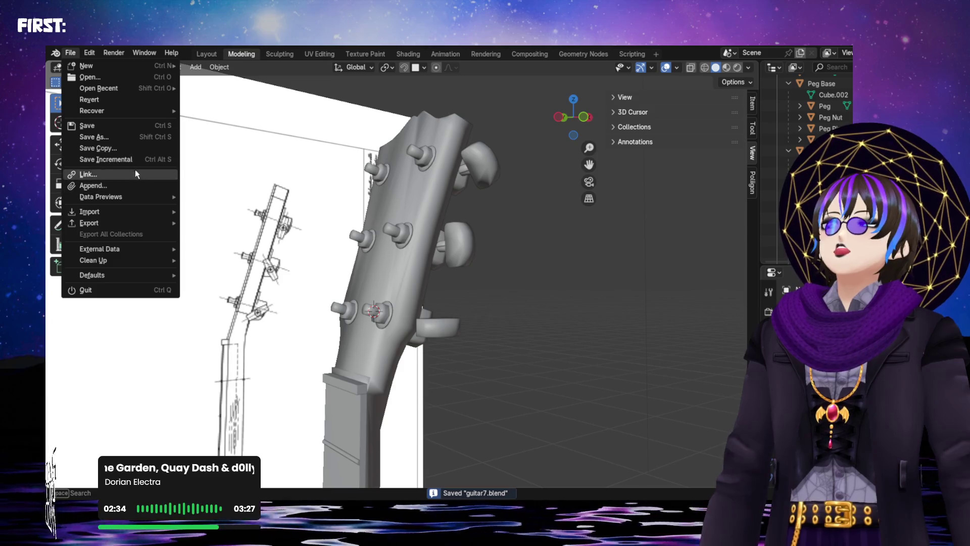
{"action": "left_click", "coordinate": [115, 159]}
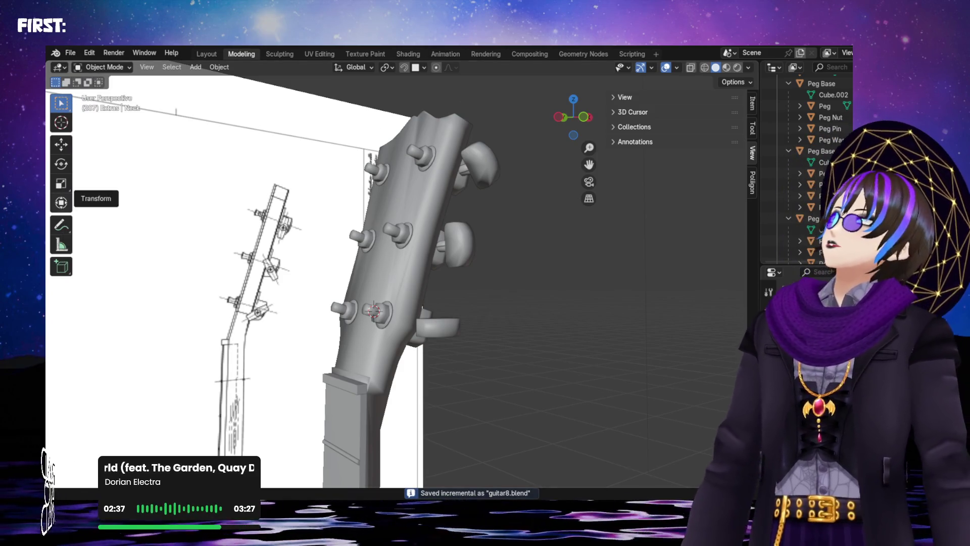